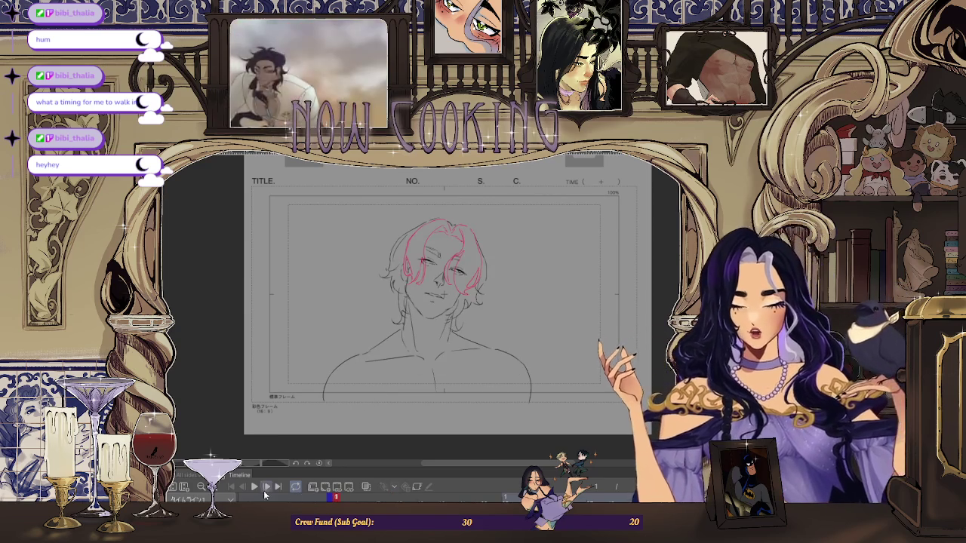
Play the sketch animation through, stop it, and replay it from frame 1.
left_click(257, 488)
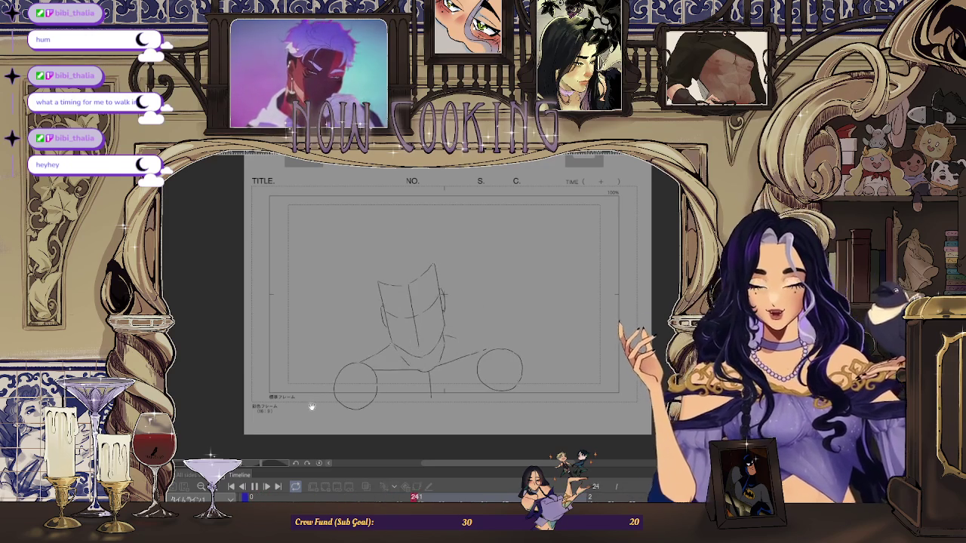
left_click(258, 489)
left_click(233, 487)
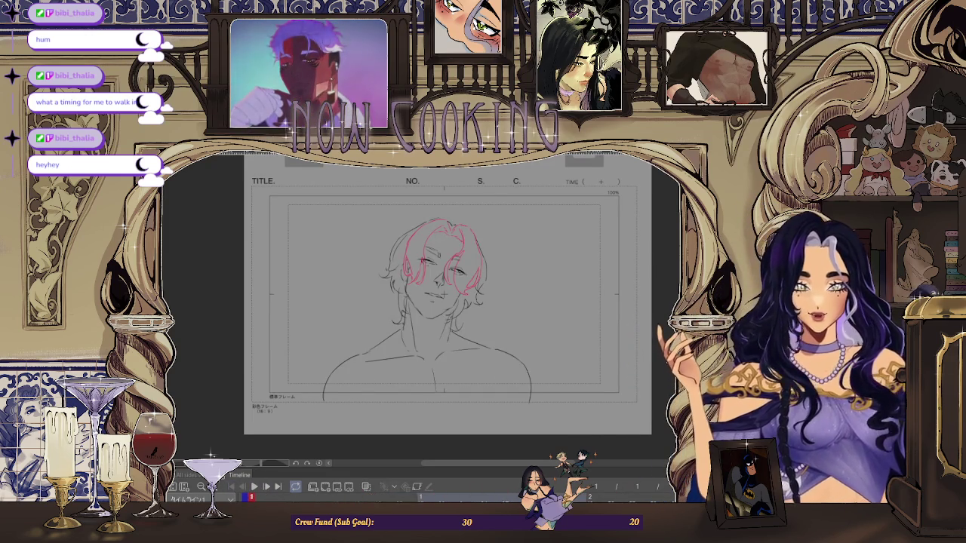
key("space")
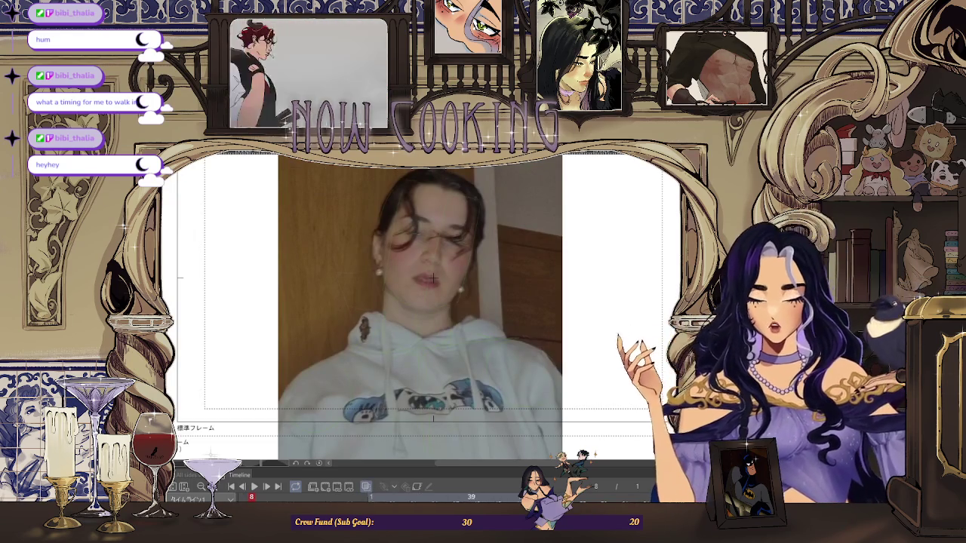
Return to frame 1 and play the animation through the hoodie reference footage.
left_click(232, 489)
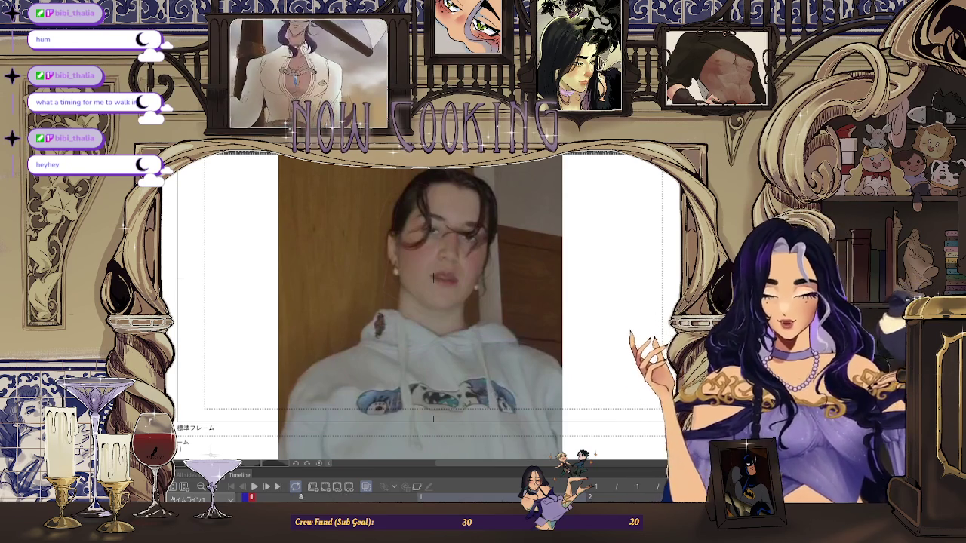
left_click(255, 488)
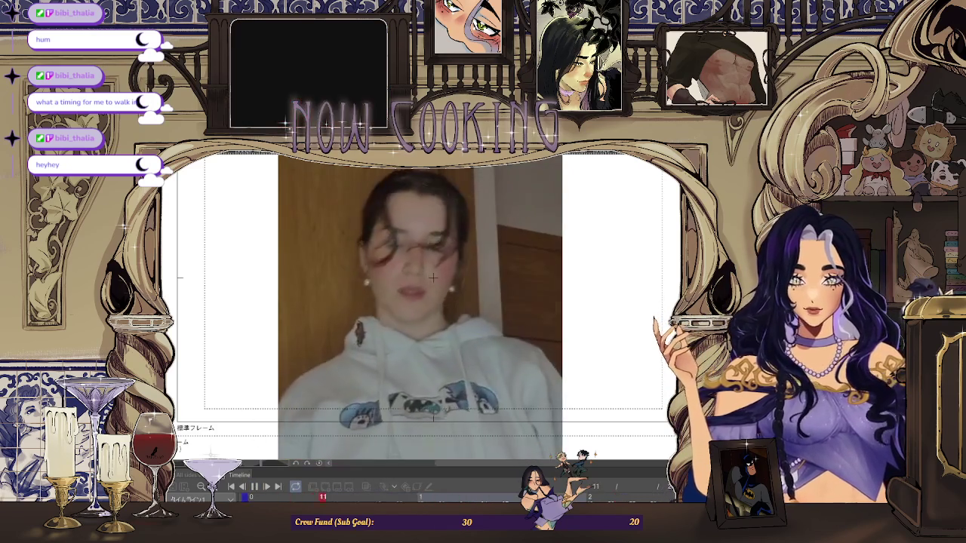
Pause playback on frame 37, where the reference shows the person glancing upward.
left_click(254, 487)
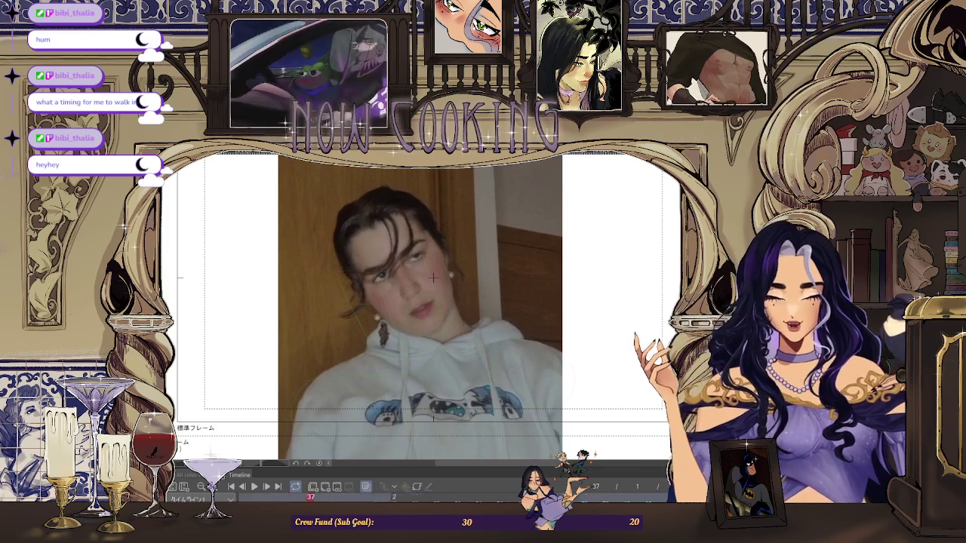
Jump the animation back to the first frame of the sketch.
key("ctrl+0")
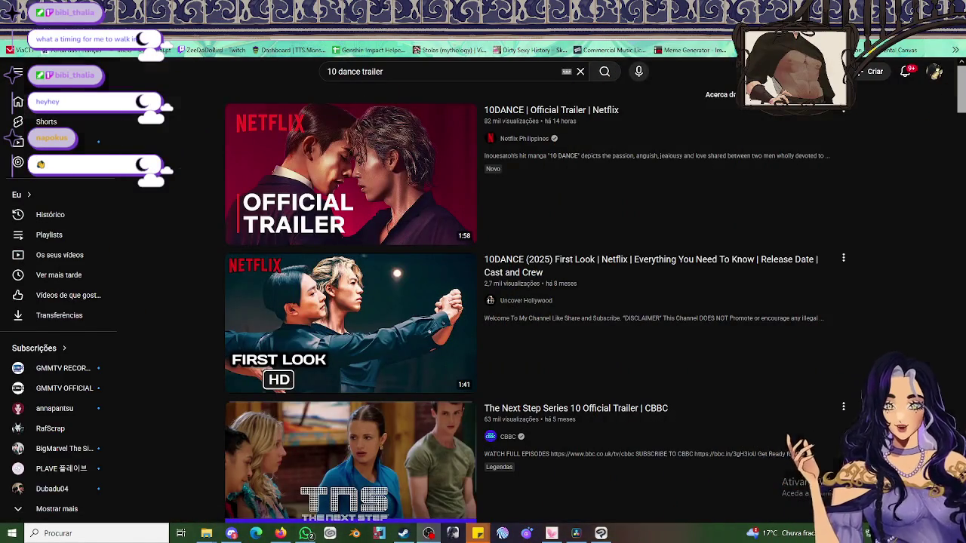
Open and start the '10DANCE | Official Trailer | Netflix' video from the '10 dance trailer' results.
left_click(280, 533)
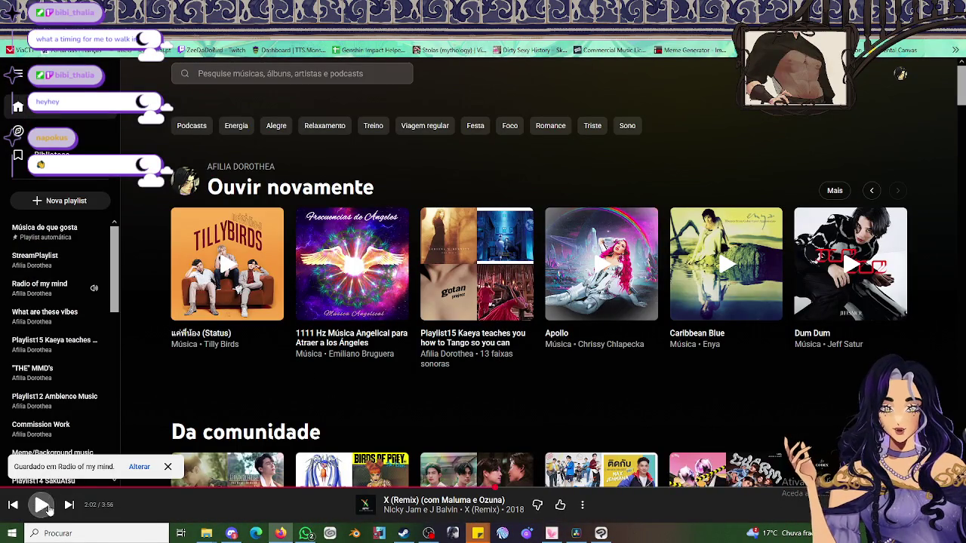
key("alt+Tab")
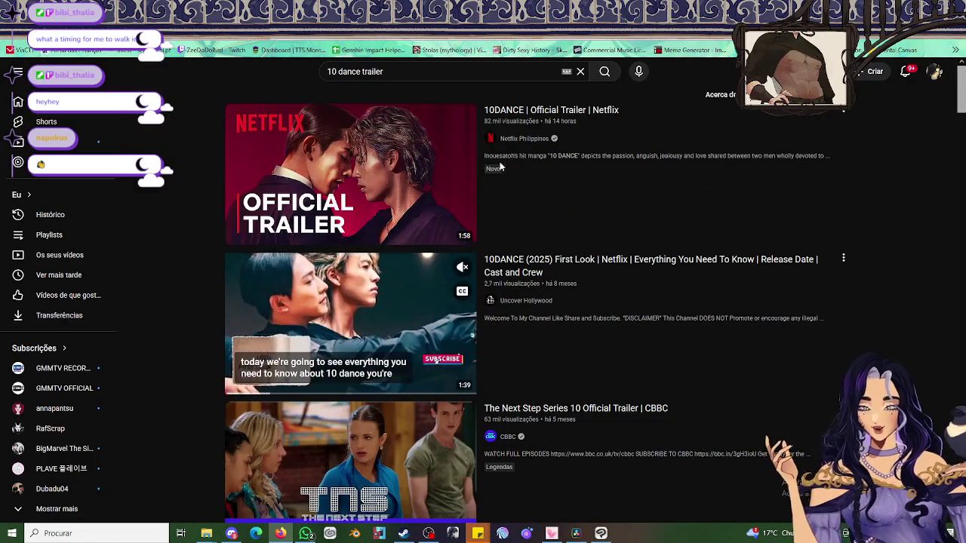
left_click(411, 167)
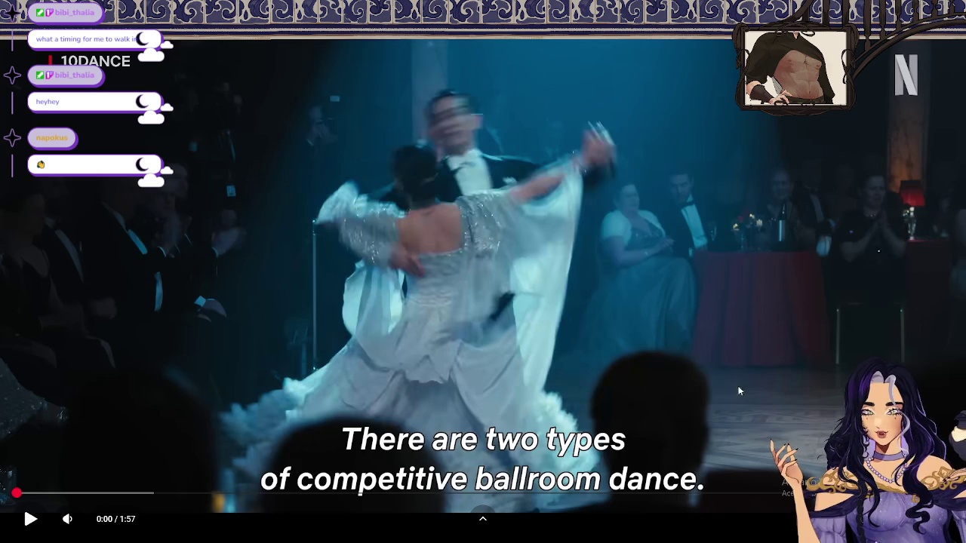
left_click(572, 264)
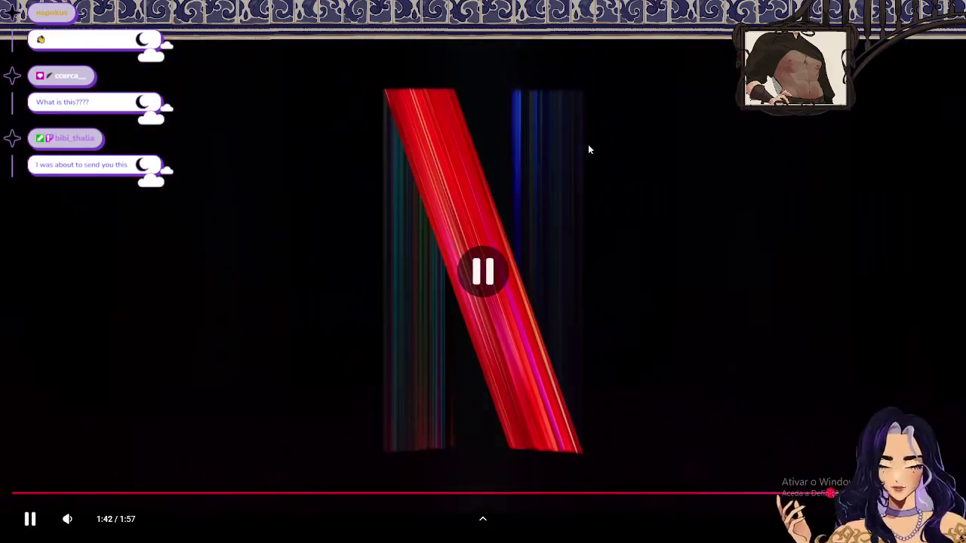
Pause the 10DANCE trailer at 1:42 on the Netflix logo.
left_click(589, 149)
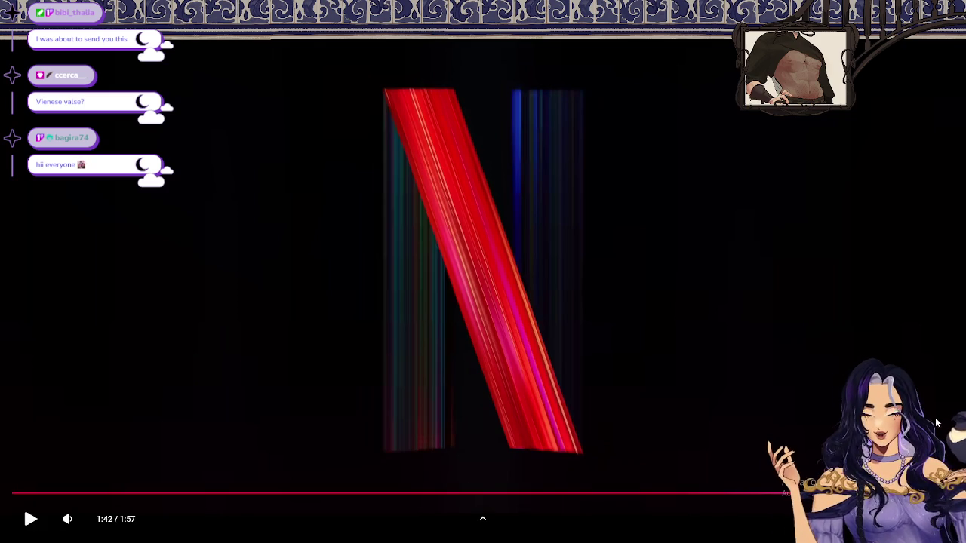
In a new tab, search Ecosia for standard ballroom dances and open the DanceBibles Standard Dances article.
key("Escape")
key("ctrl+t")
type("standard")
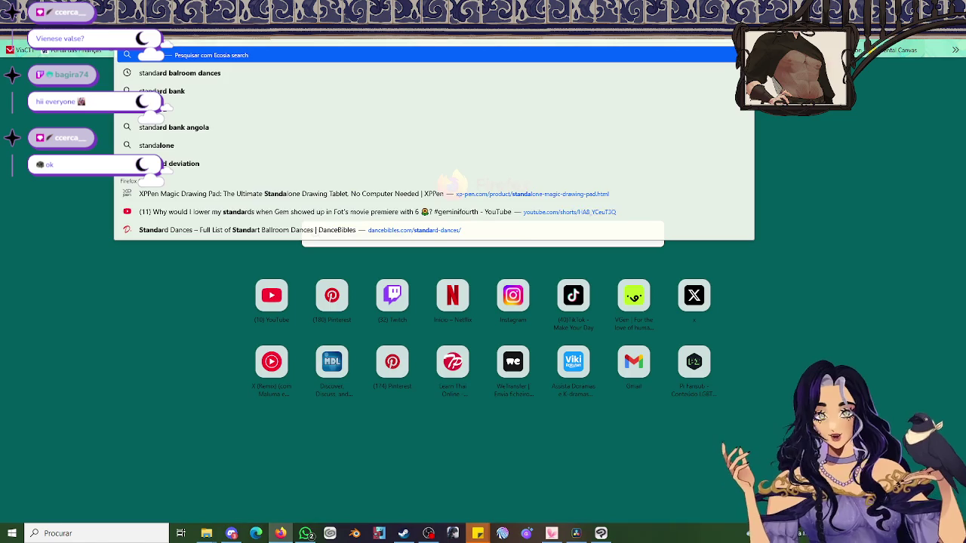
key("Down")
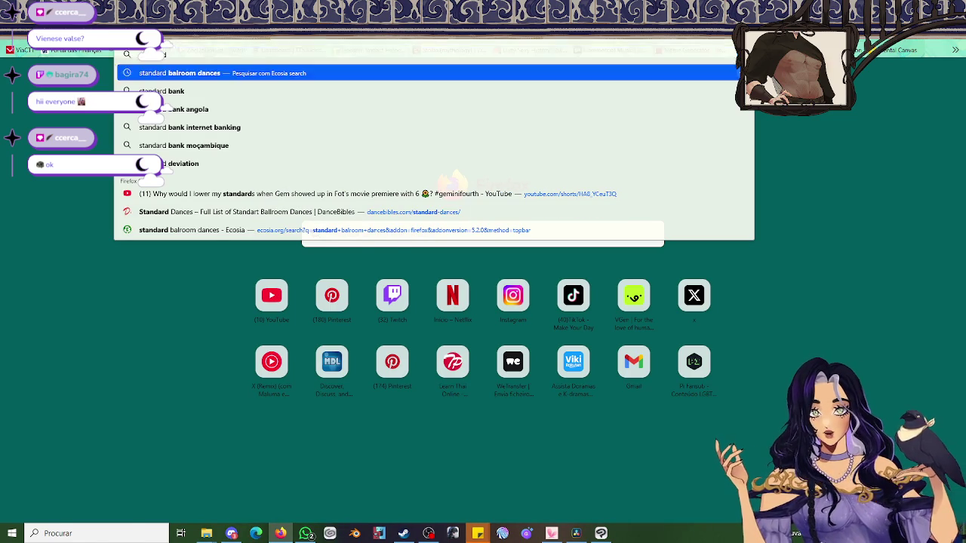
key("Return")
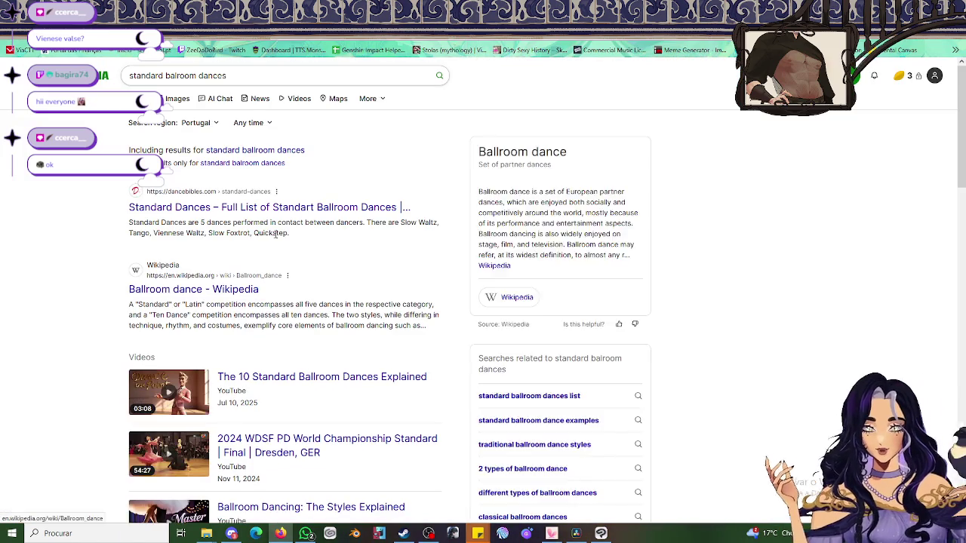
left_click(270, 207)
scroll(398, 302, "down", 3)
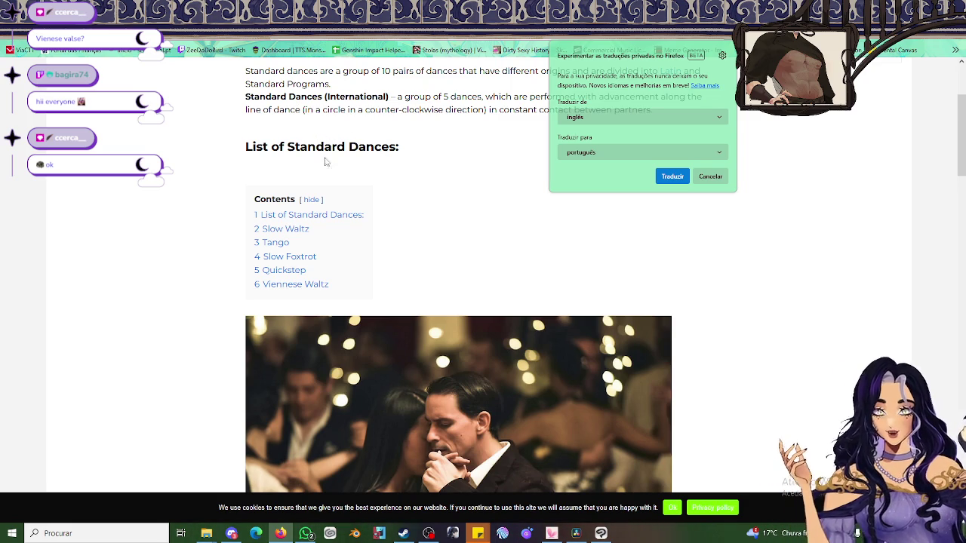
Read through the DanceBibles Standard Dances article, then go back to the YouTube trailer tab.
scroll(440, 215, "down", 2)
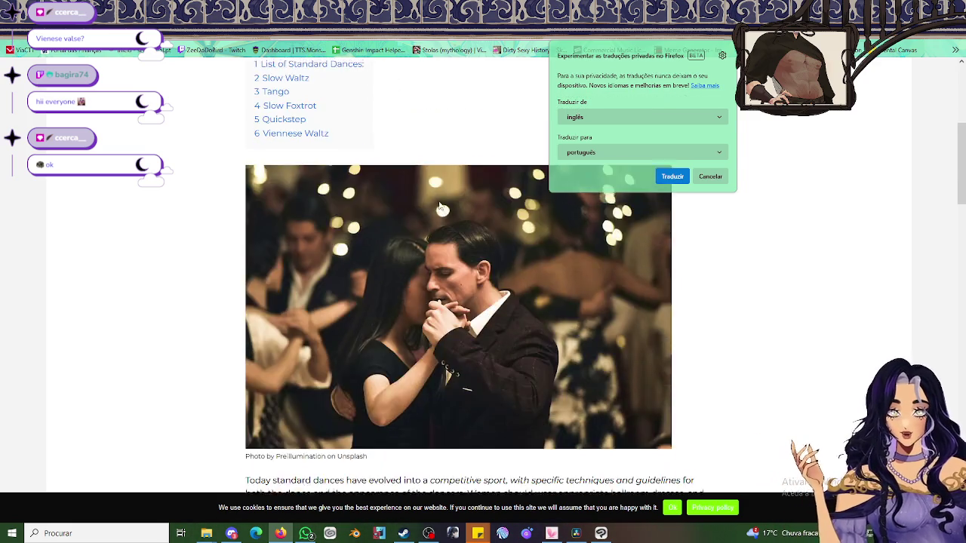
scroll(195, 101, "up", 4)
scroll(385, 265, "down", 1)
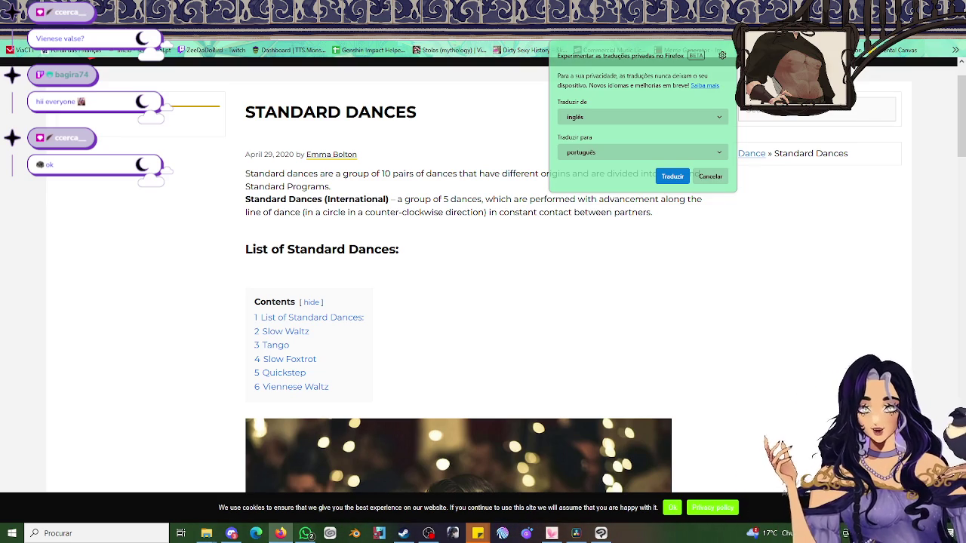
key("ctrl+Tab")
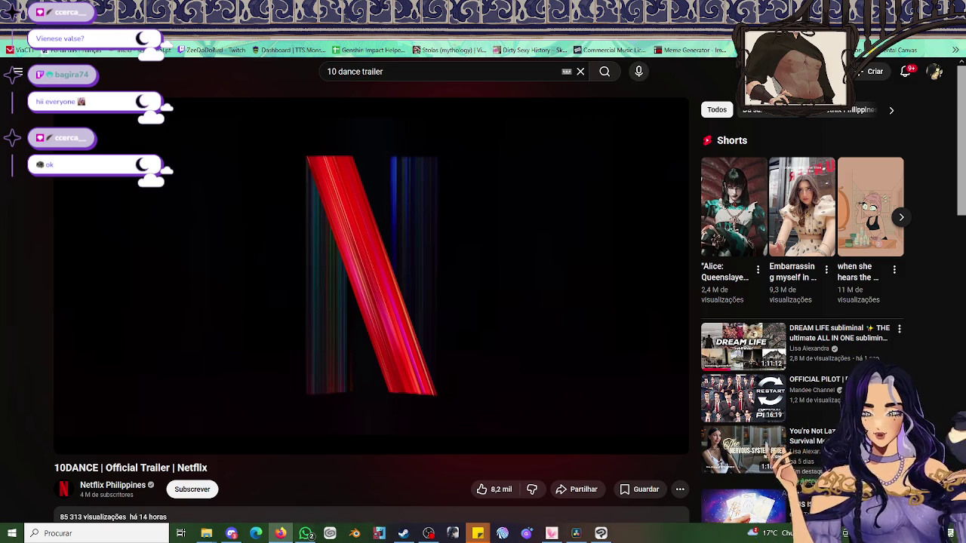
Restart the 10DANCE trailer and watch it in fullscreen.
left_click(63, 429)
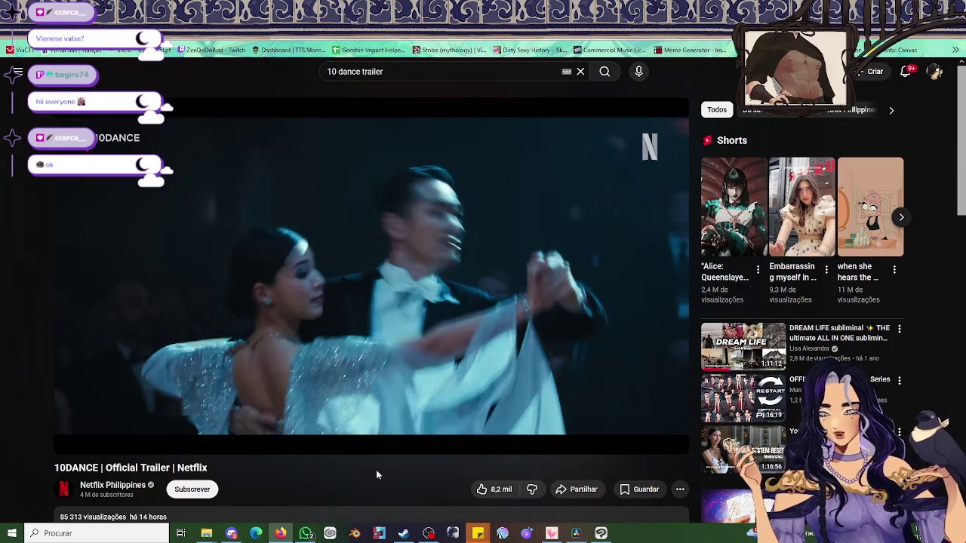
left_click(675, 440)
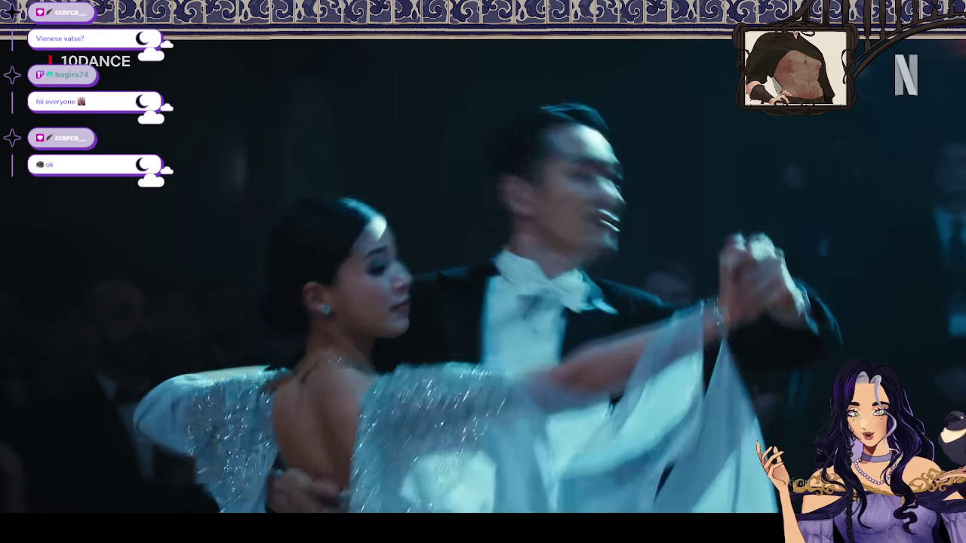
left_click(267, 269)
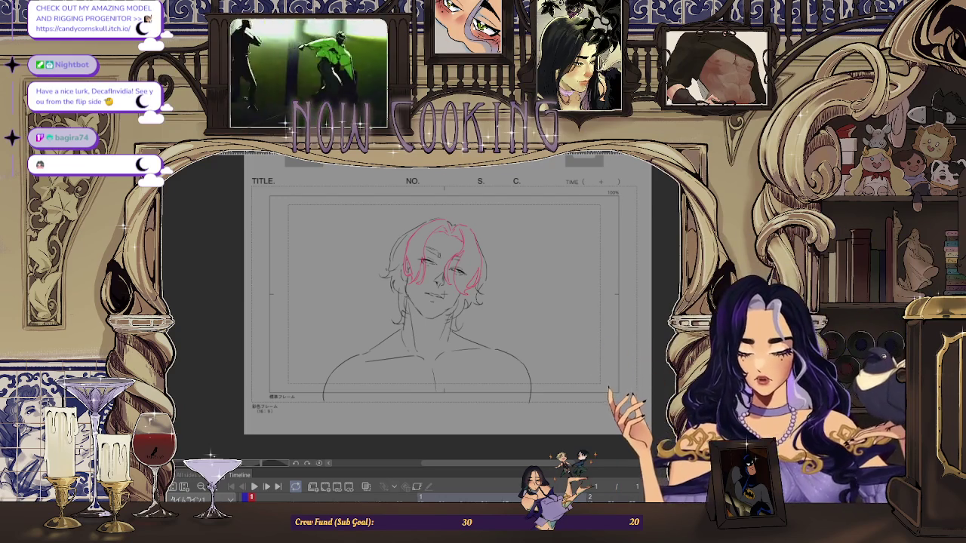
Step through the animation cels to the rough frame with the blocky head outline and circled shoulders.
key("Right")
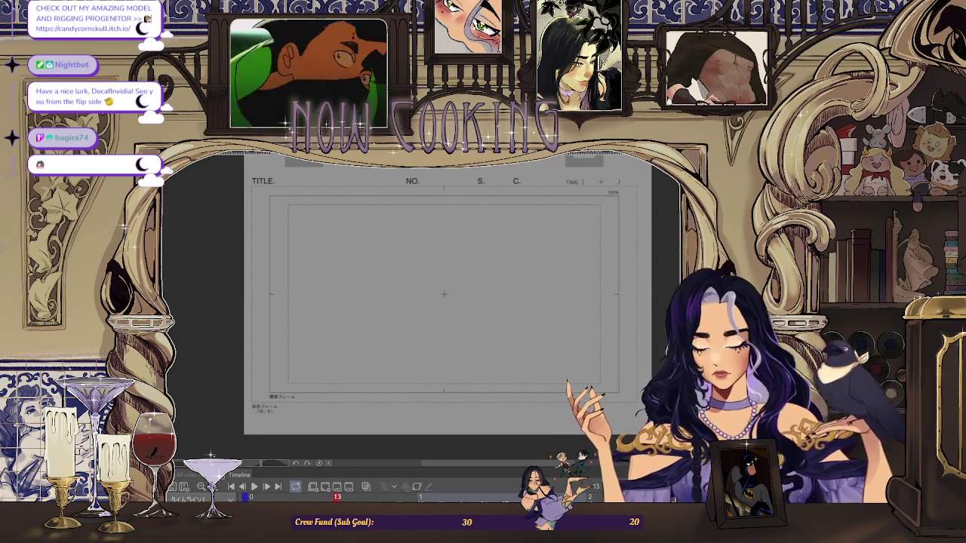
key("ctrl+z")
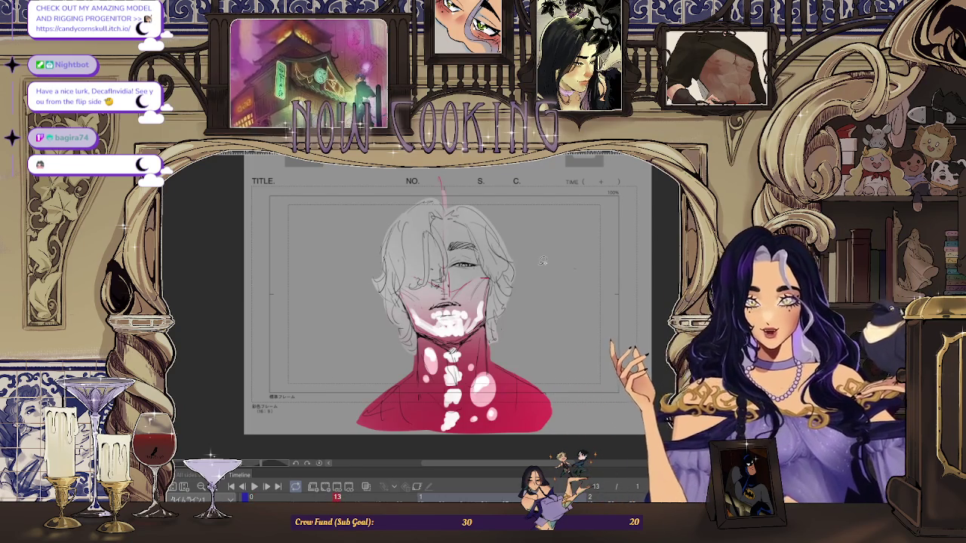
scroll(543, 261, "up", 2)
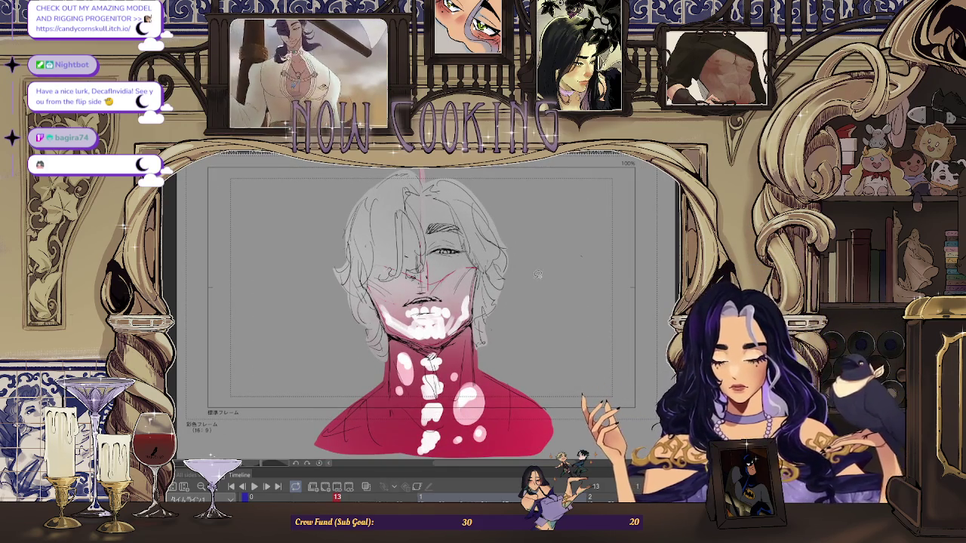
key("ctrl+z")
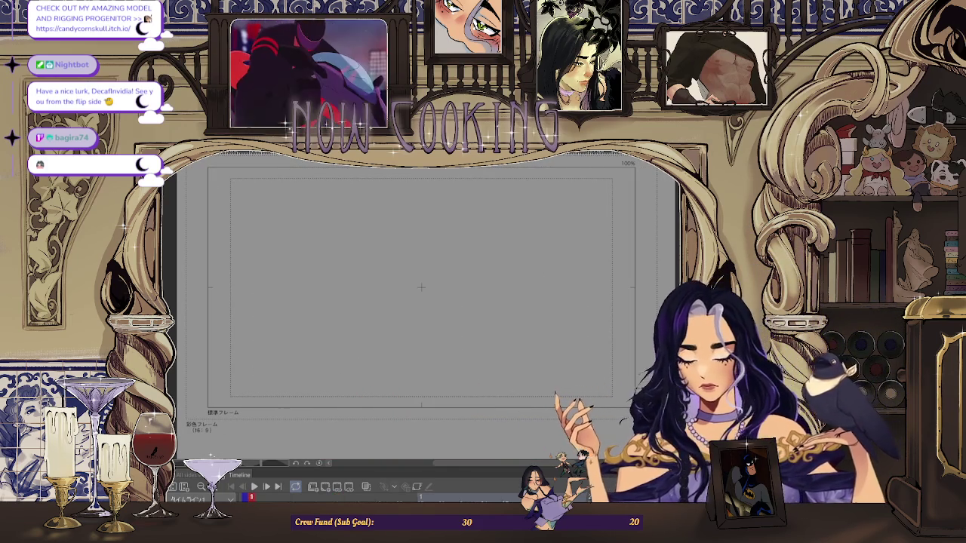
key("ctrl+y")
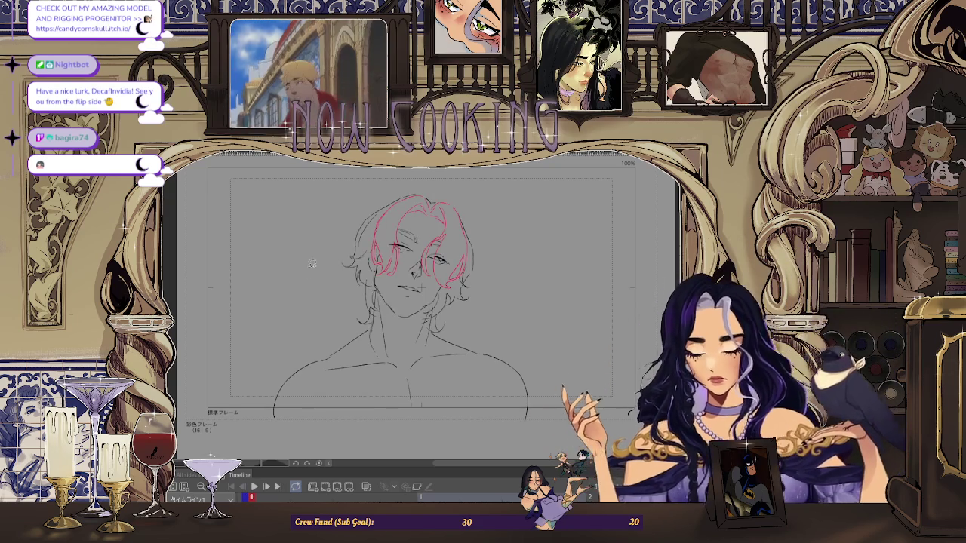
key("space")
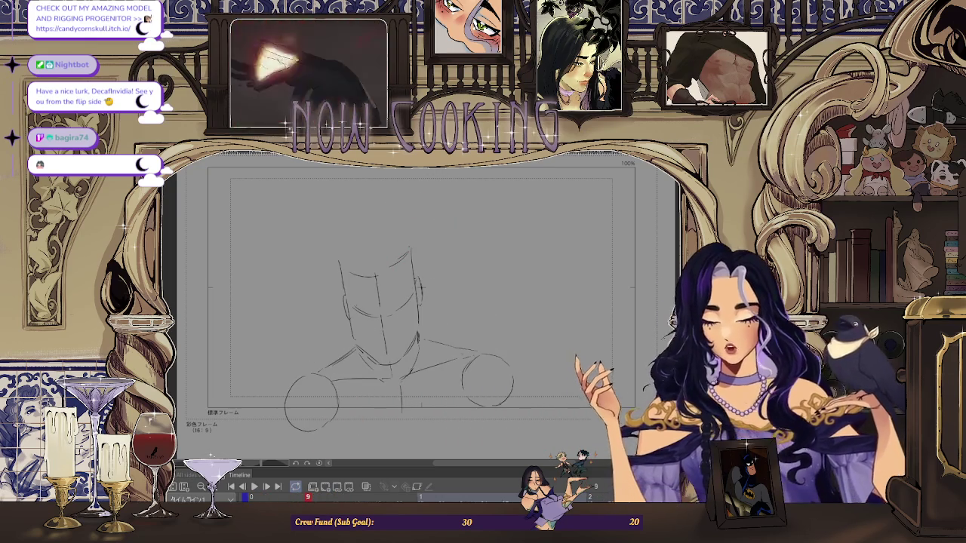
Scroll the view over the storyboard sheet's collage of reference images.
scroll(426, 283, "up", 2)
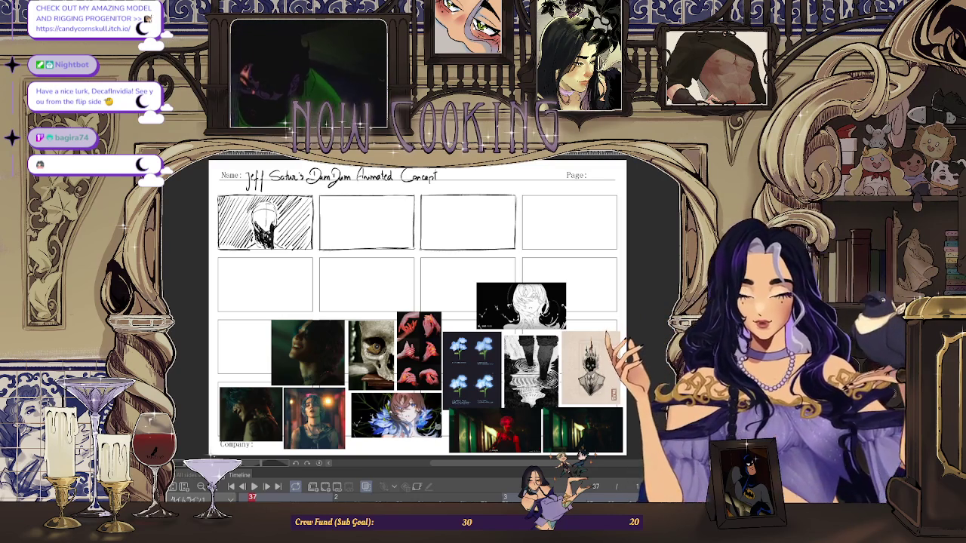
Return to the rough sketch document showing the blocky head-and-shoulders frame.
key("ctrl+Tab")
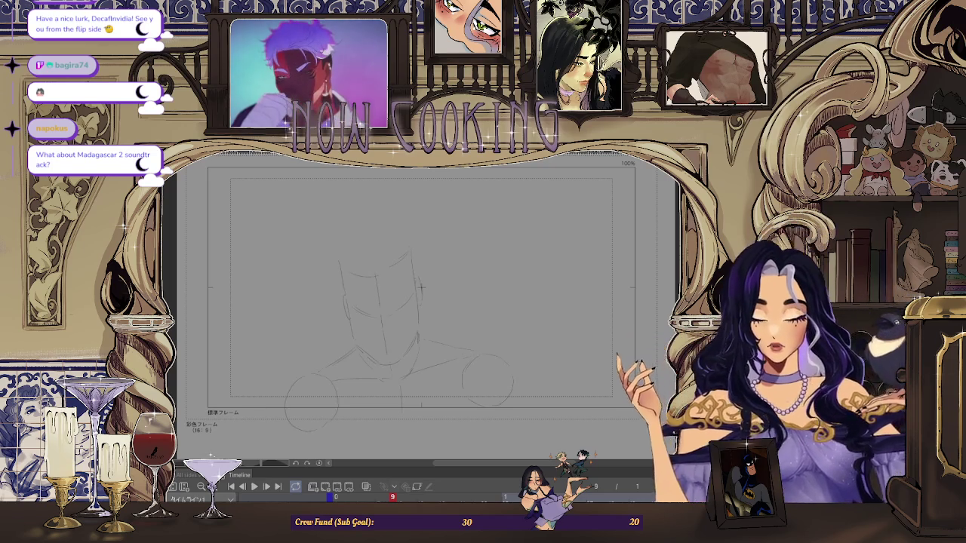
scroll(423, 314, "up", 2)
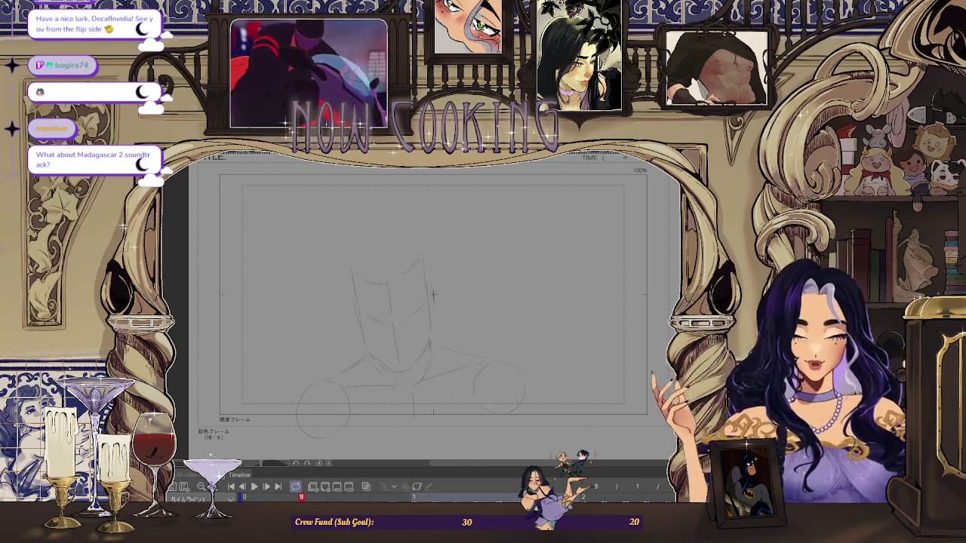
scroll(432, 294, "up", 2)
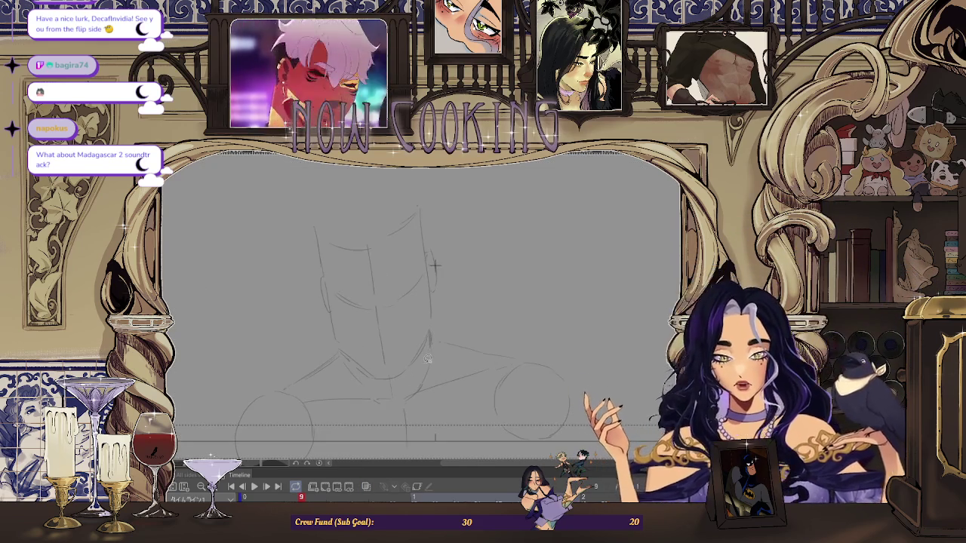
Draw a large head oval, tilt it down-left with Free Transform, then delete it.
left_click_drag(482, 212, 324, 353)
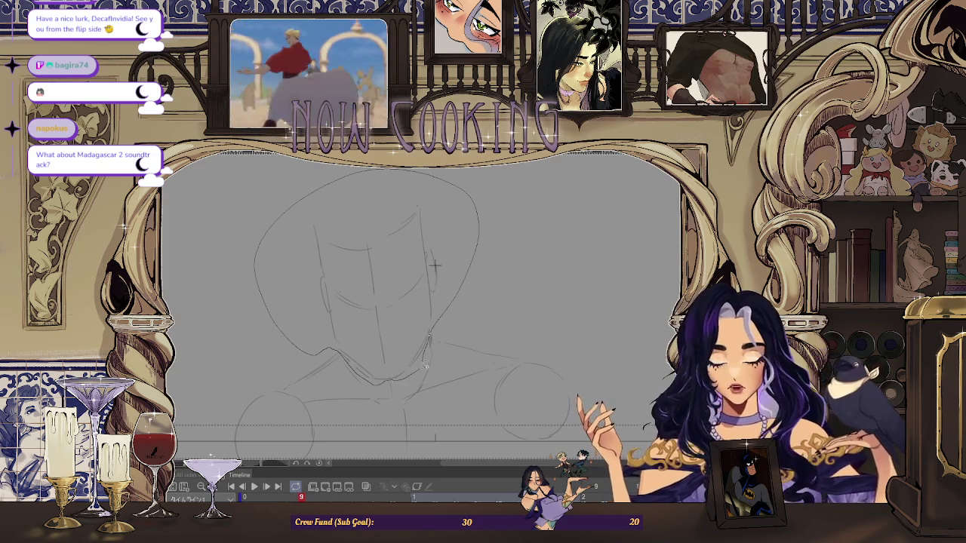
left_click_drag(474, 204, 477, 249)
key("ctrl+t")
left_click_drag(512, 288, 434, 354)
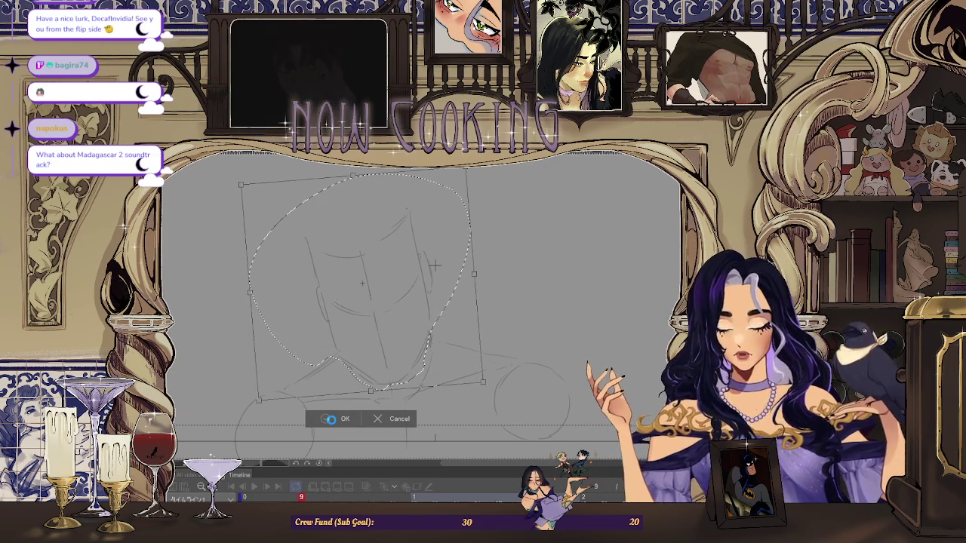
left_click(332, 419)
left_click(258, 409)
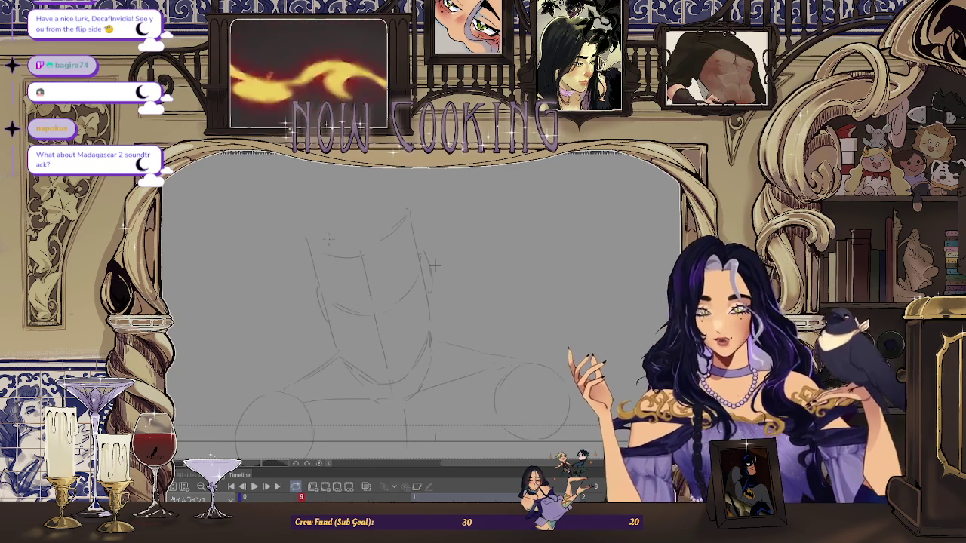
key("ctrl+plus")
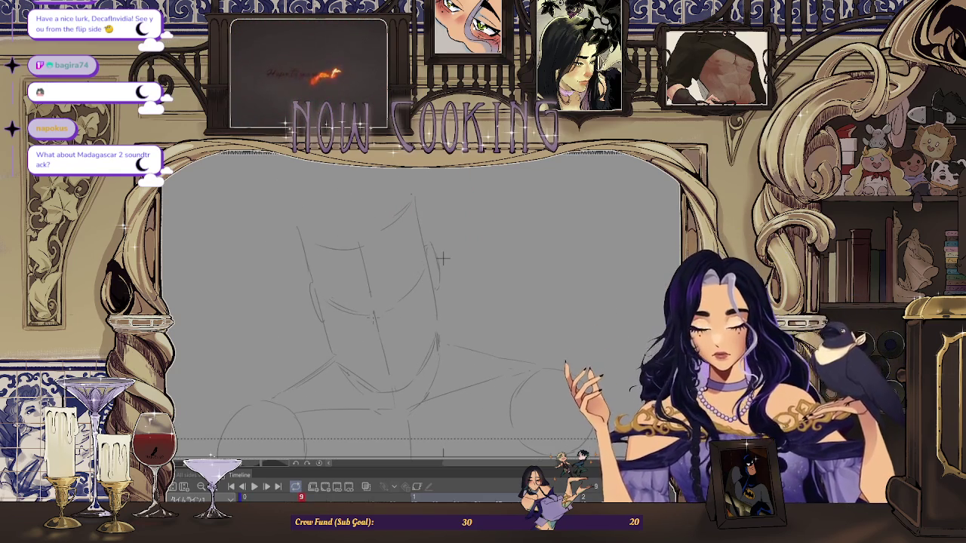
Darken the line beside the neck and shift and squash the upper sketch downward.
key("ctrl+plus")
key("ctrl+plus")
key("ctrl+plus")
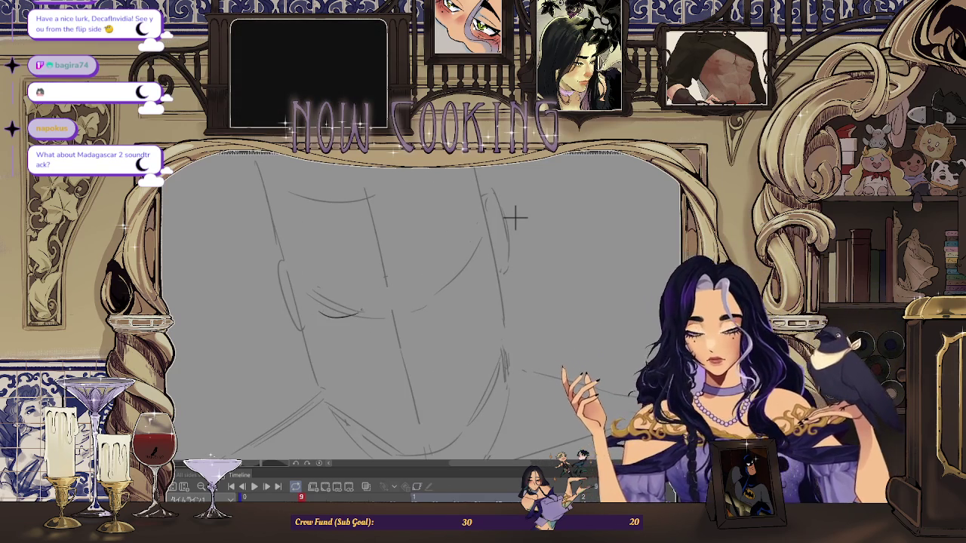
key("ctrl+minus")
key("ctrl+minus")
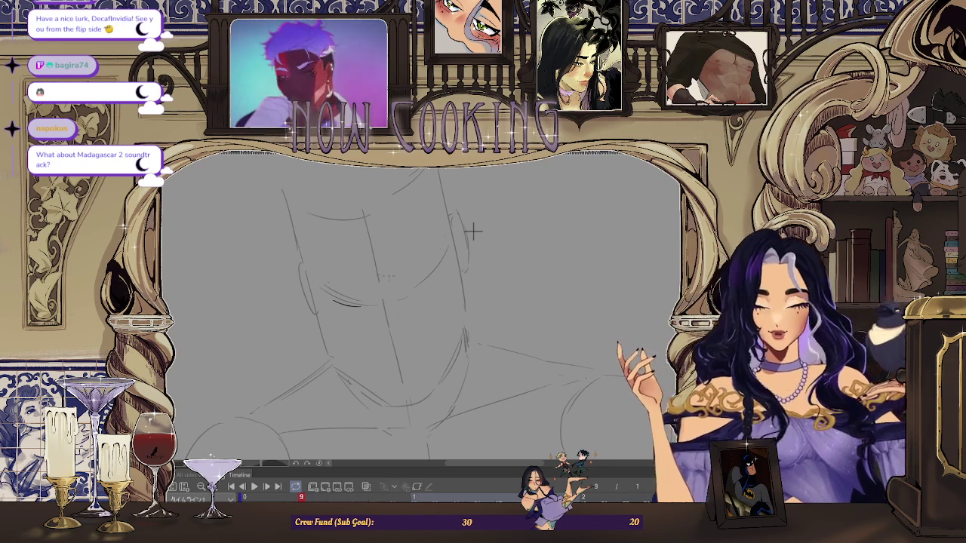
left_click_drag(389, 331, 397, 361)
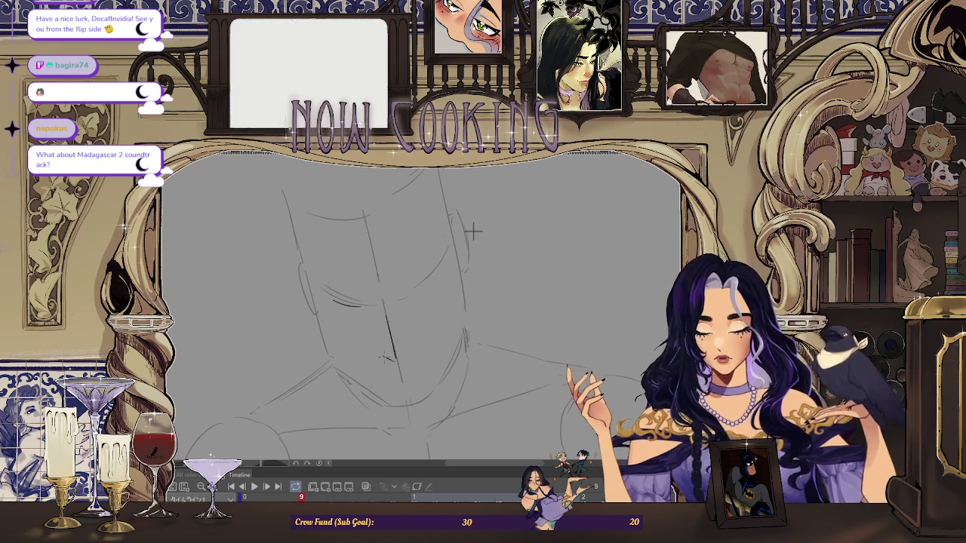
left_click_drag(473, 231, 419, 362)
left_click_drag(471, 233, 466, 248)
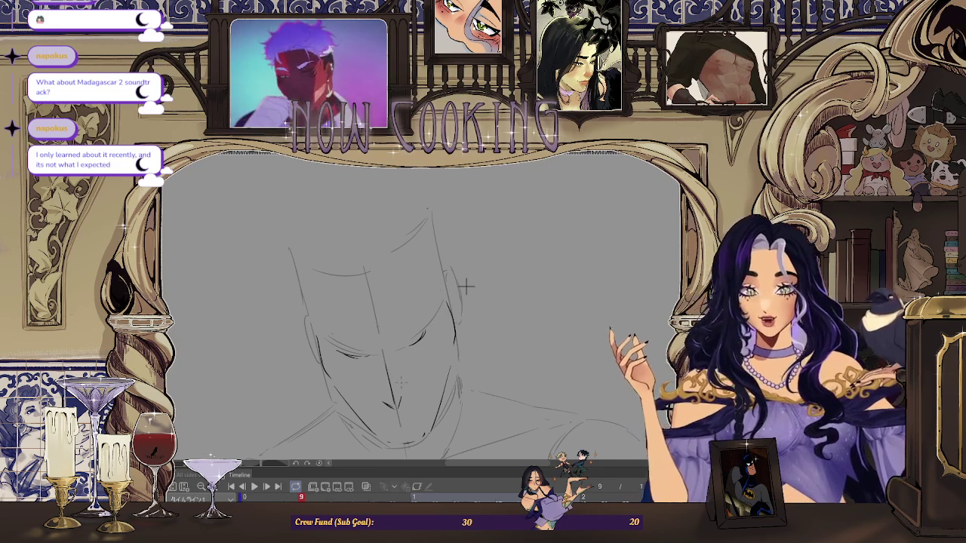
scroll(468, 283, "up", 1)
scroll(474, 279, "up", 1)
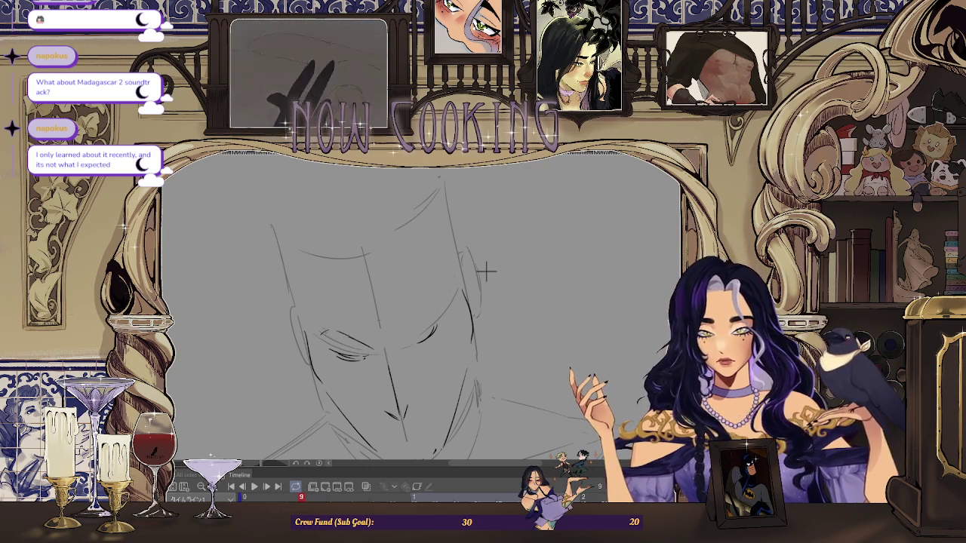
Draw a curved line left of the chin and lasso the chin area.
scroll(485, 270, "down", 2)
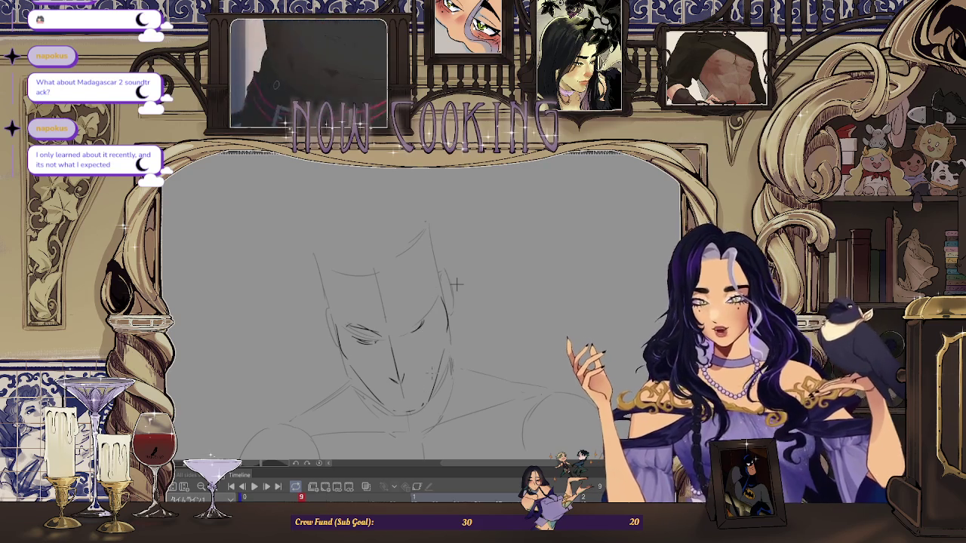
scroll(468, 251, "up", 1)
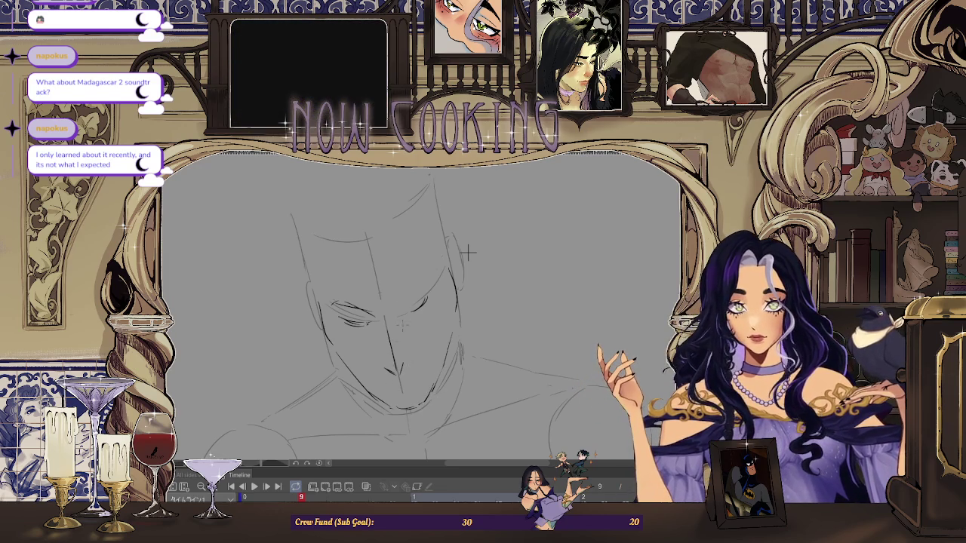
scroll(468, 253, "up", 1)
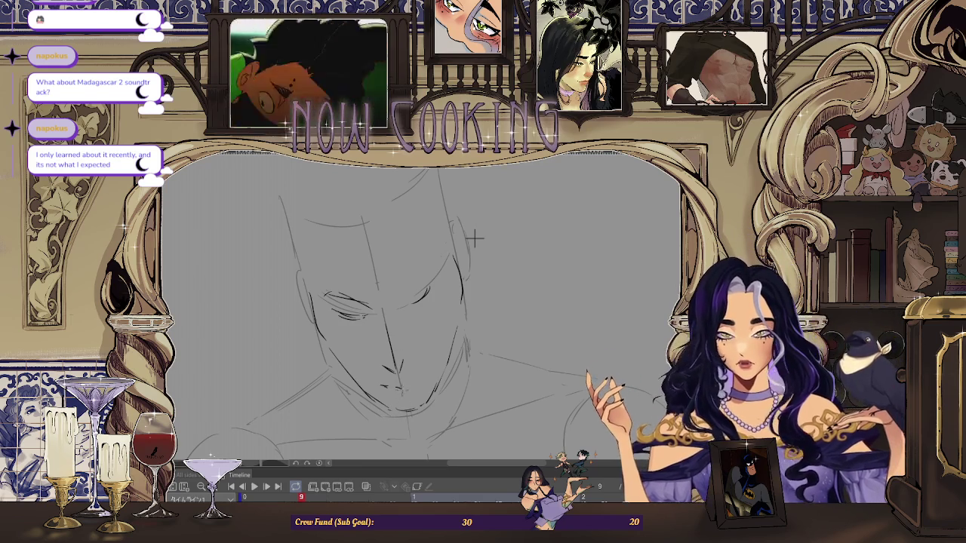
scroll(478, 226, "up", 1)
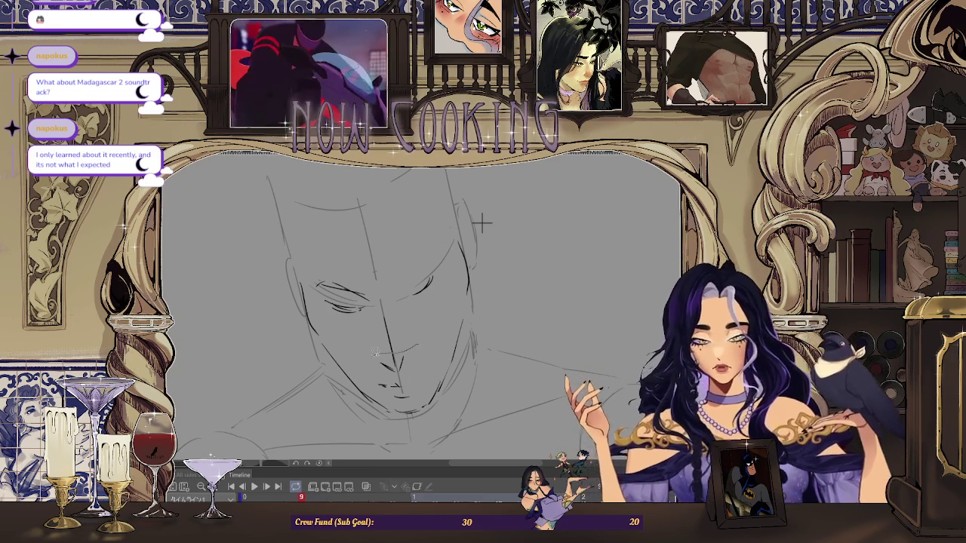
left_click_drag(380, 351, 391, 397)
left_click_drag(432, 350, 423, 354)
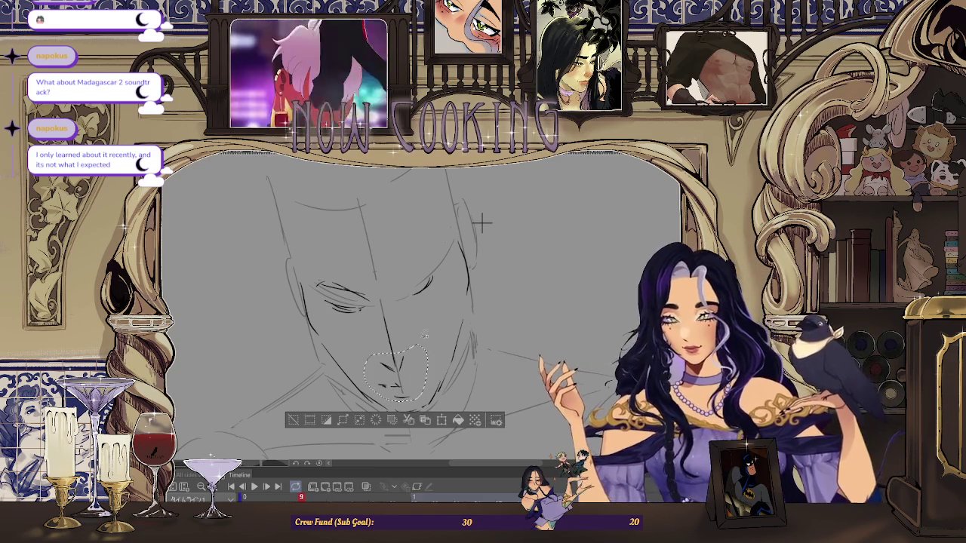
Transform the lassoed chin area, commit it, and clear the selection.
key("ctrl+t")
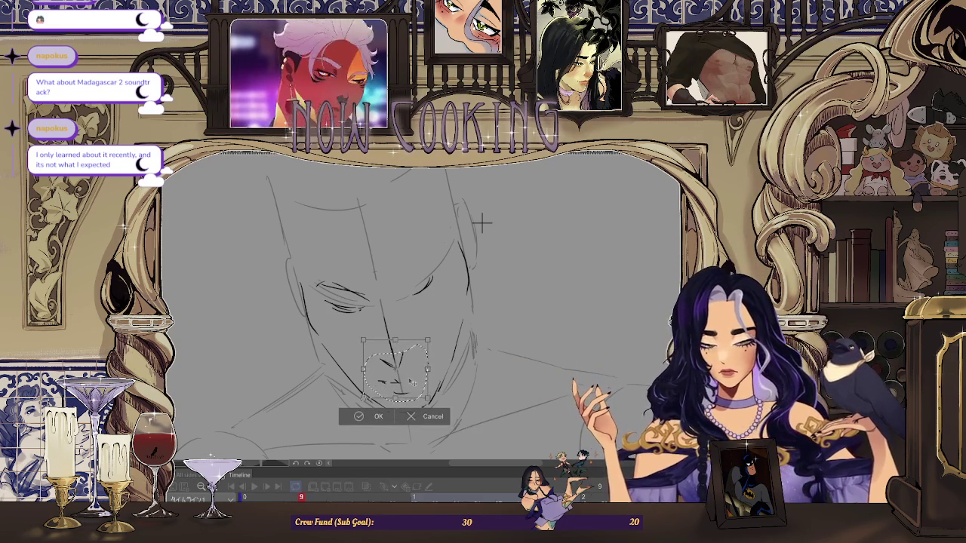
left_click(372, 415)
left_click(326, 417)
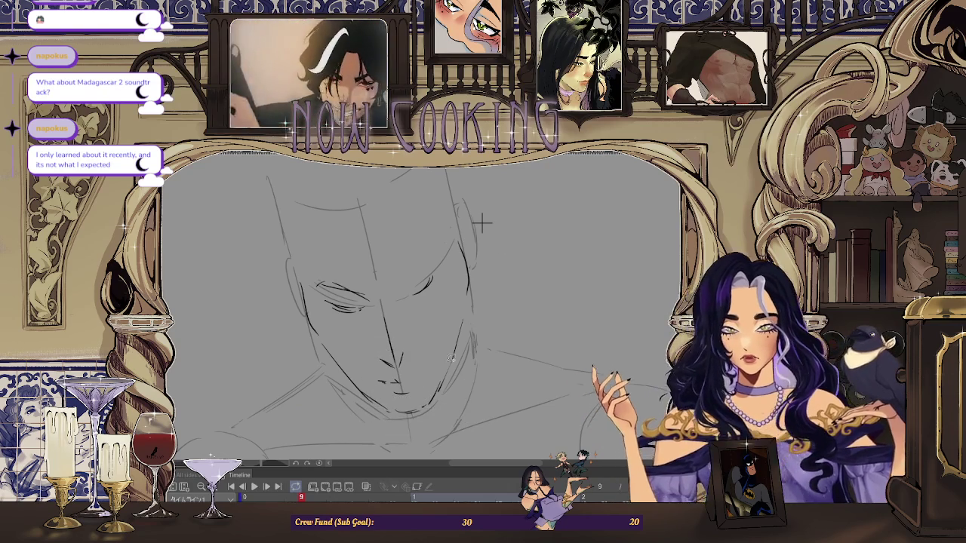
scroll(427, 377, "up", 1)
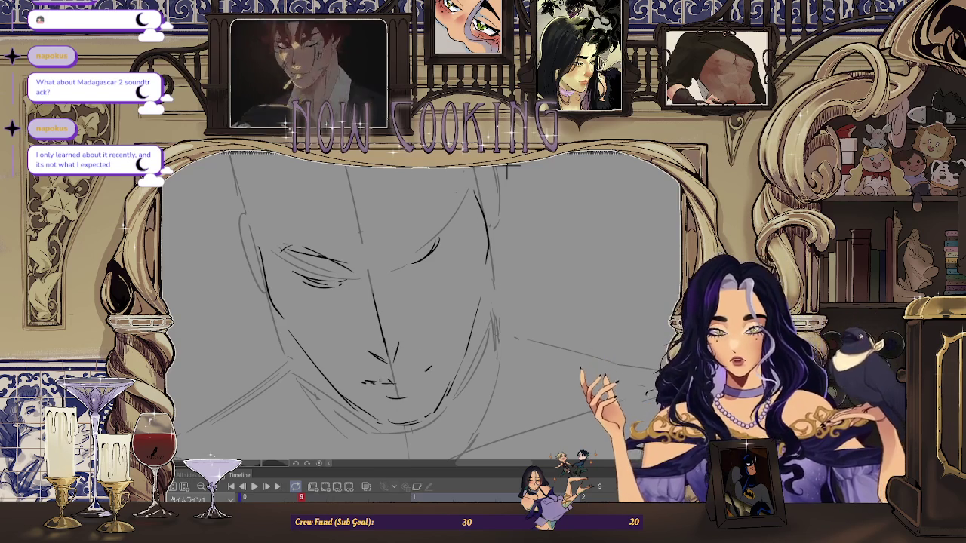
scroll(474, 251, "down", 2)
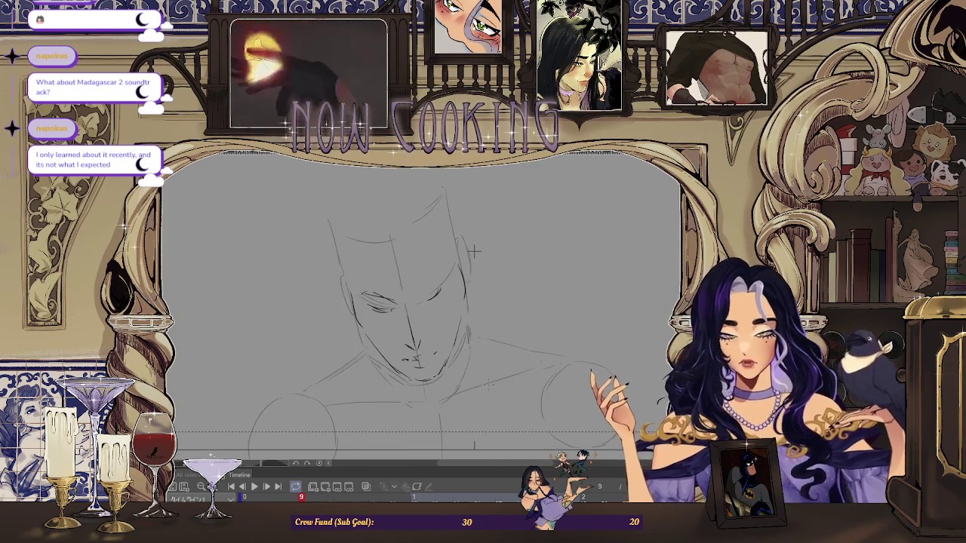
Zoom in and extend the mouth line to the right.
scroll(479, 240, "up", 1)
scroll(496, 200, "up", 1)
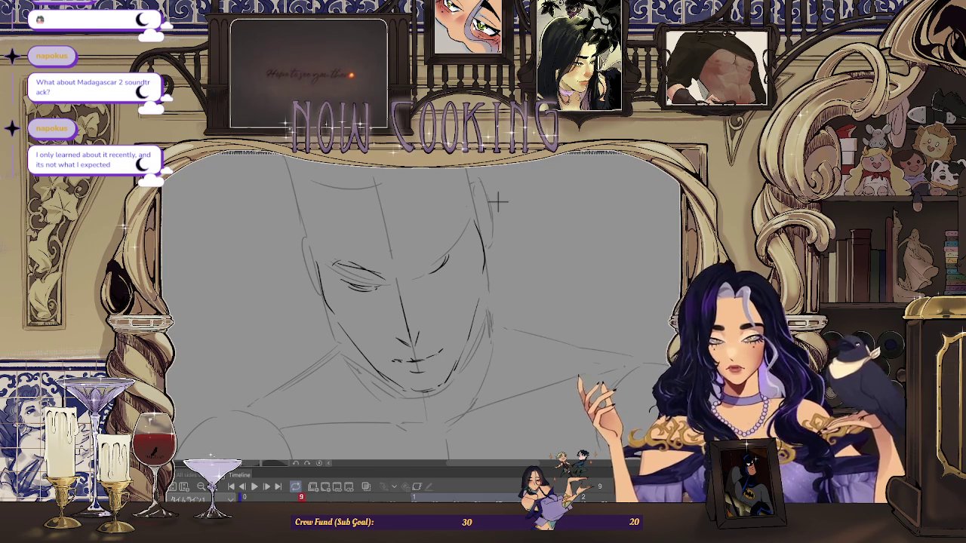
scroll(498, 201, "up", 1)
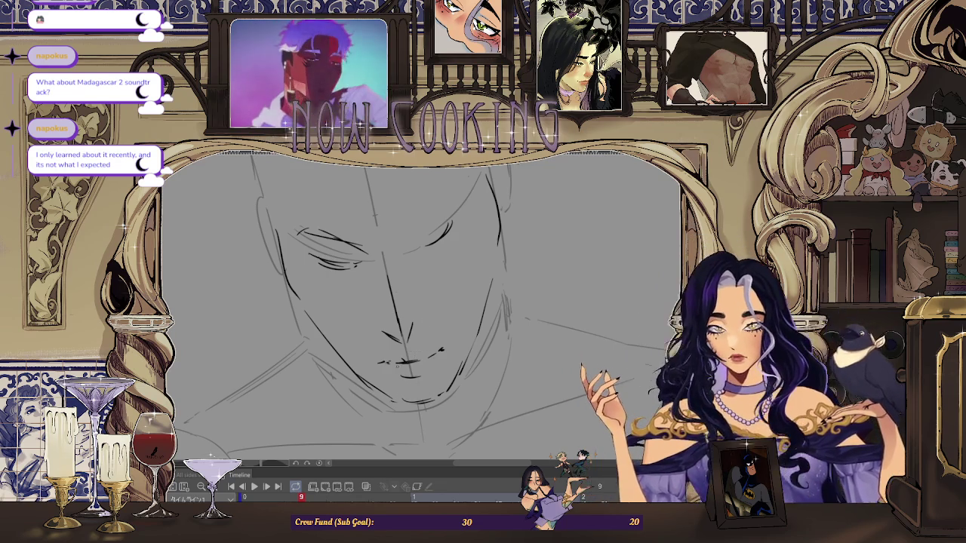
scroll(394, 364, "up", 2)
left_click_drag(384, 362, 463, 344)
Rotate the canvas view to tilt the face and zoom in close.
scroll(464, 341, "down", 2)
scroll(460, 351, "down", 1)
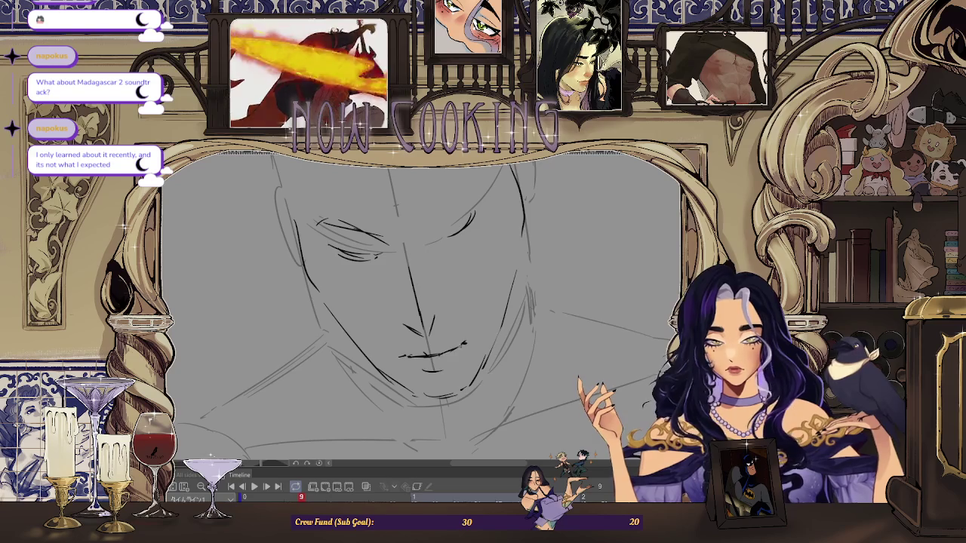
scroll(460, 351, "down", 1)
scroll(335, 220, "up", 1)
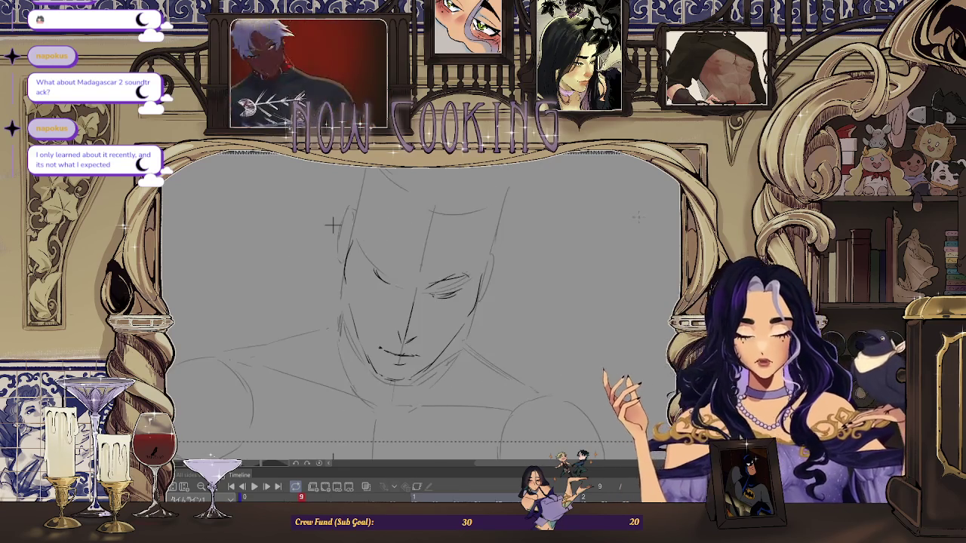
scroll(317, 198, "up", 1)
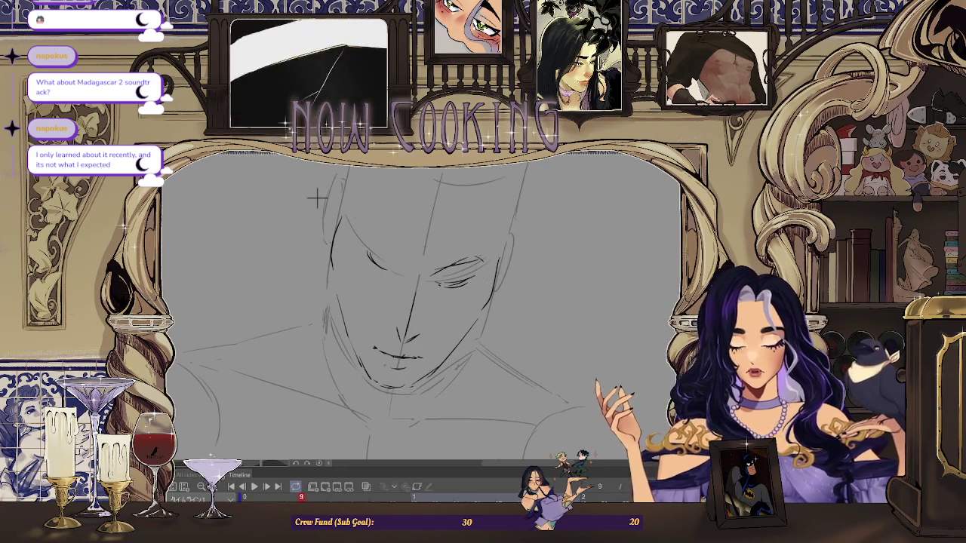
scroll(320, 198, "down", 1)
scroll(332, 215, "down", 1)
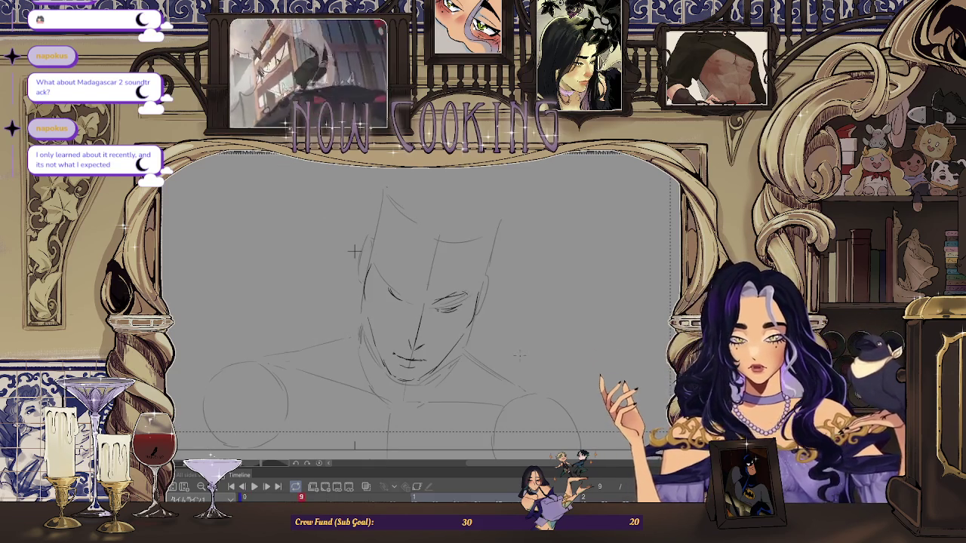
scroll(354, 252, "up", 2)
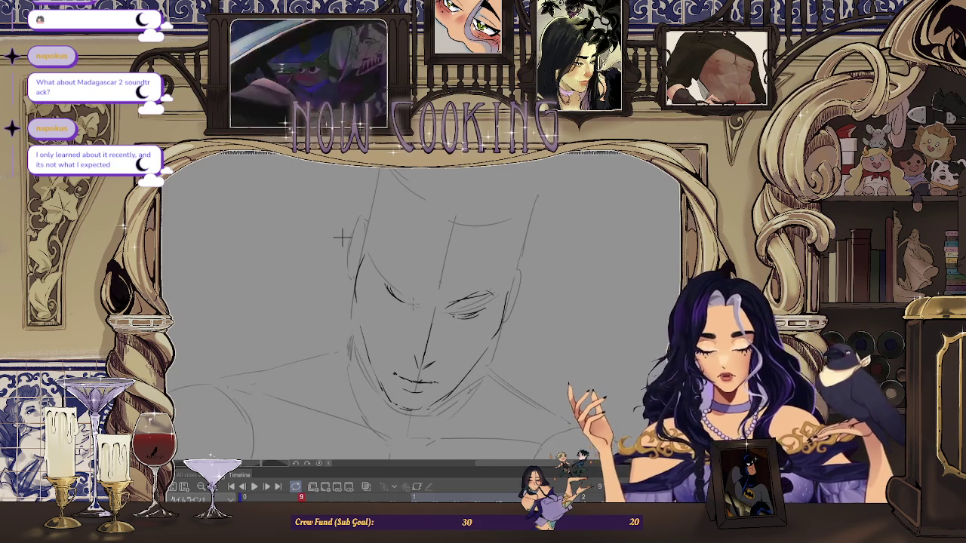
scroll(341, 238, "down", 2)
left_click_drag(408, 249, 462, 253)
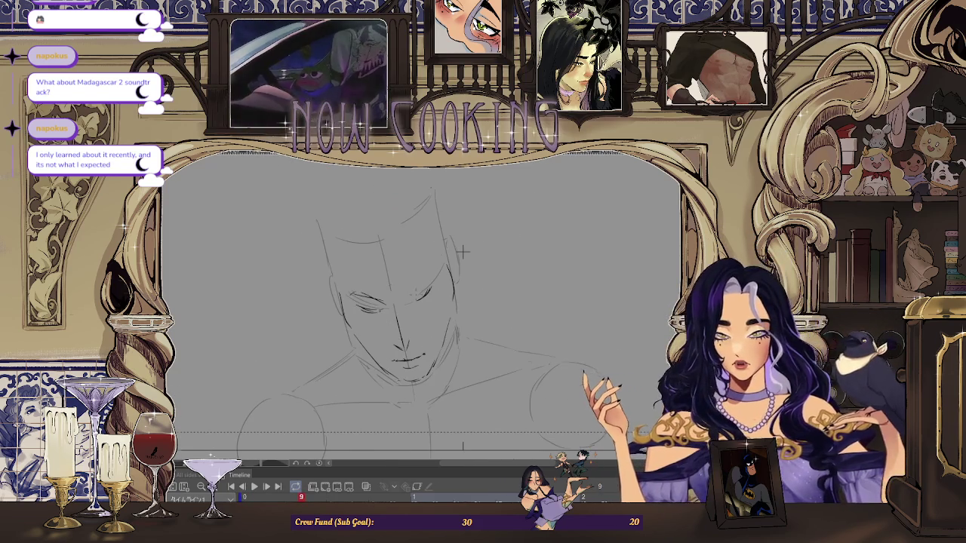
scroll(483, 211, "up", 2)
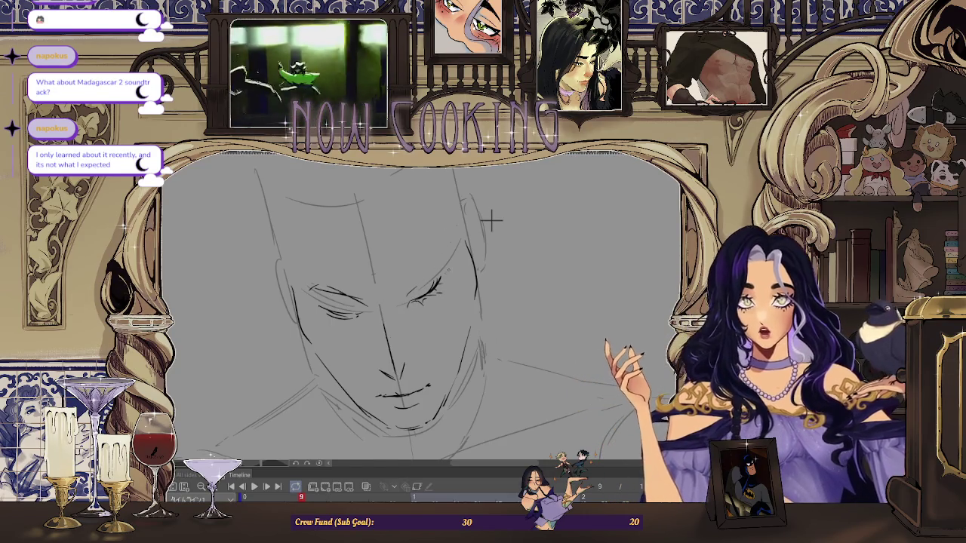
Turn the canvas further and zoom in close on the closed eyes.
left_click_drag(491, 216, 500, 207)
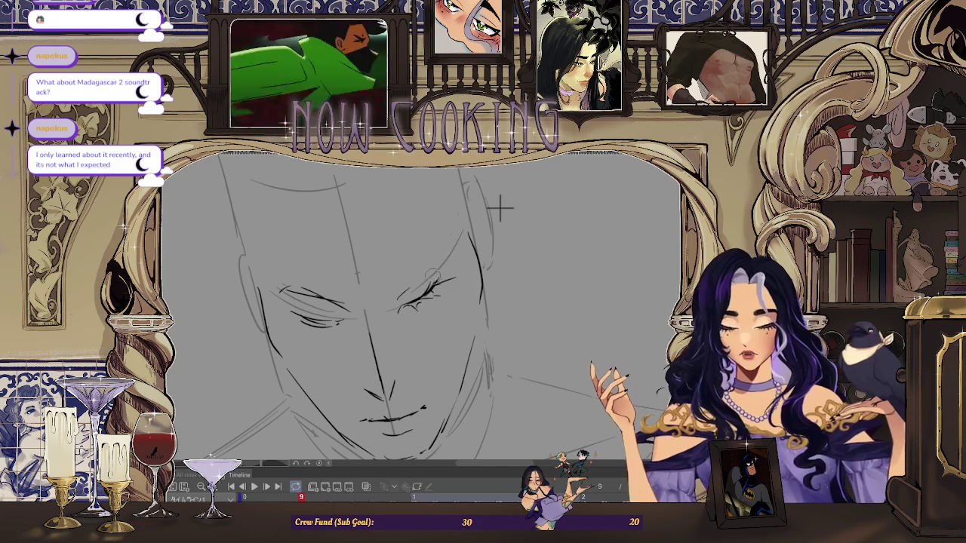
left_click_drag(454, 274, 444, 276)
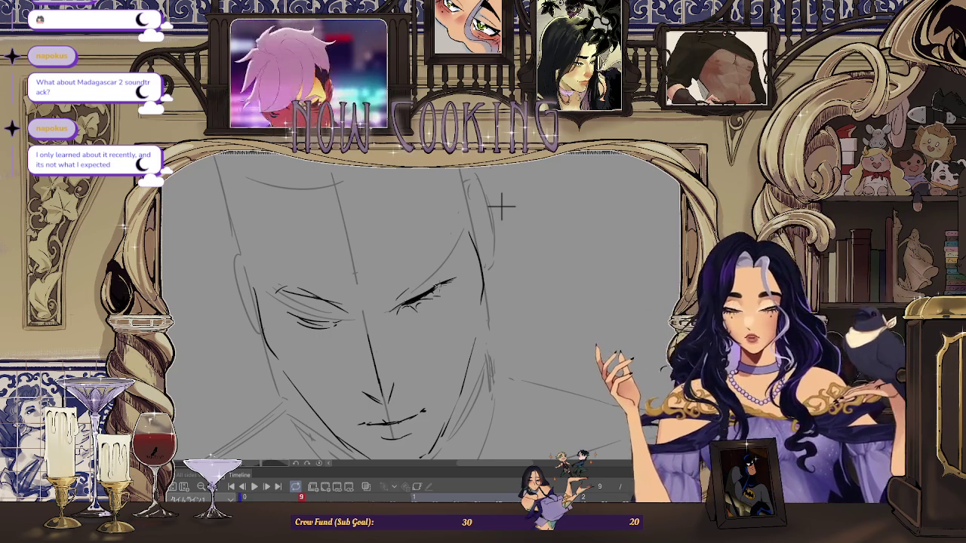
key("ctrl+plus")
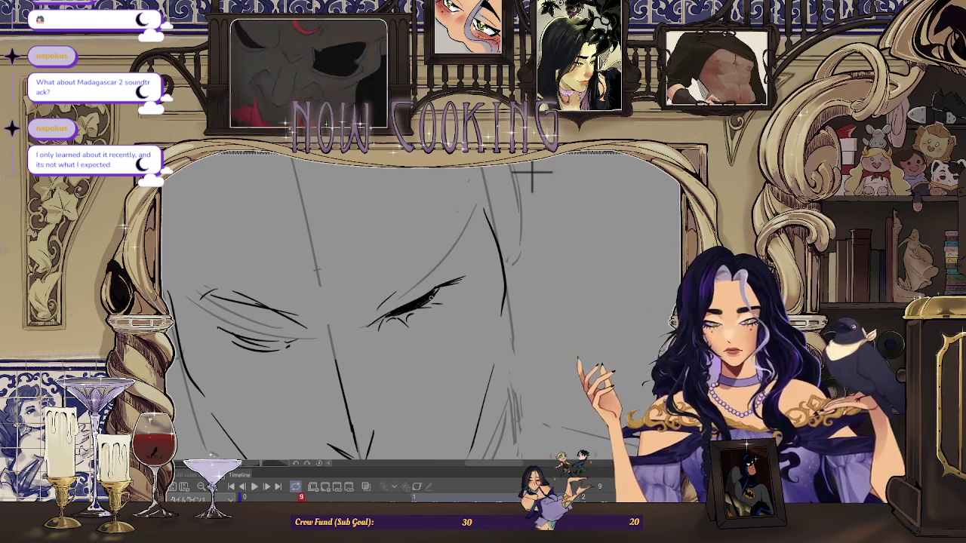
key("ctrl+minus")
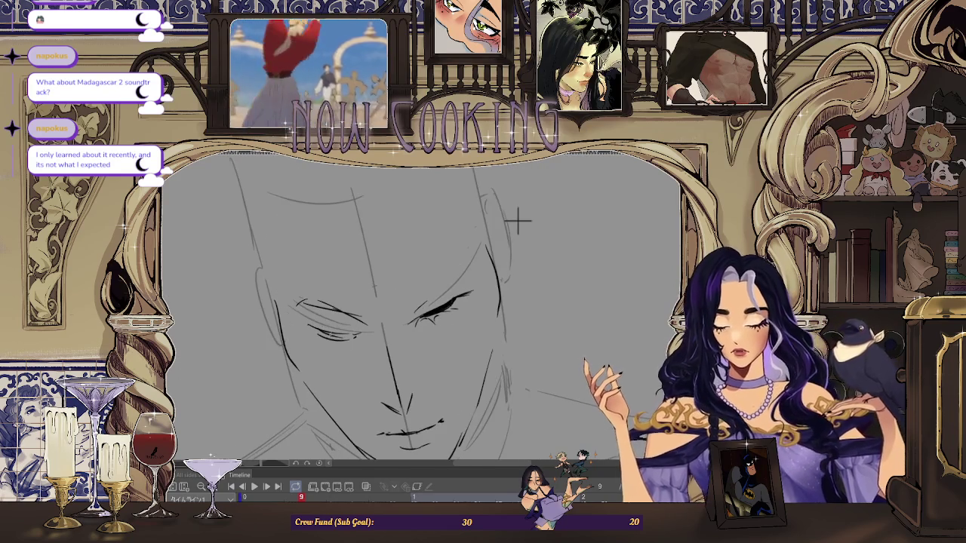
key("ctrl+plus")
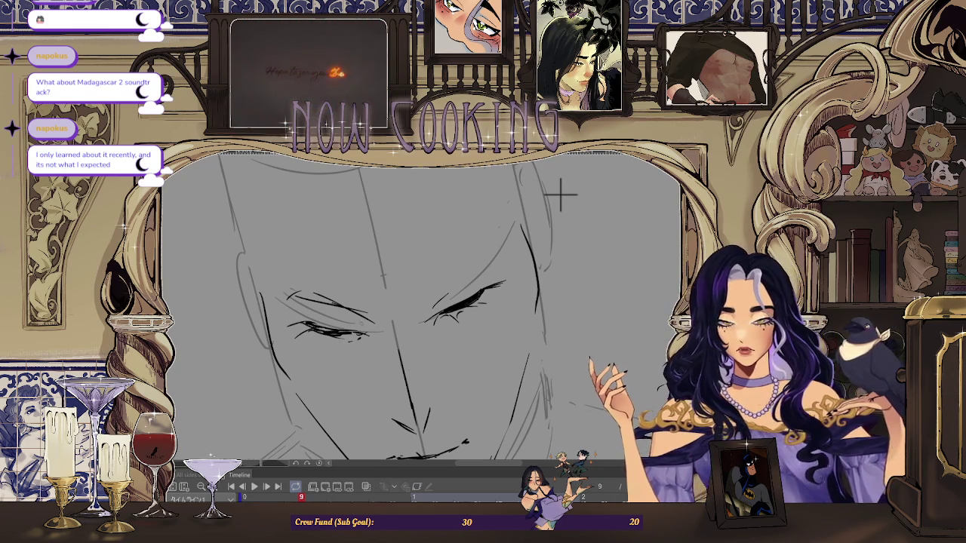
key("ctrl+minus")
key("ctrl+minus")
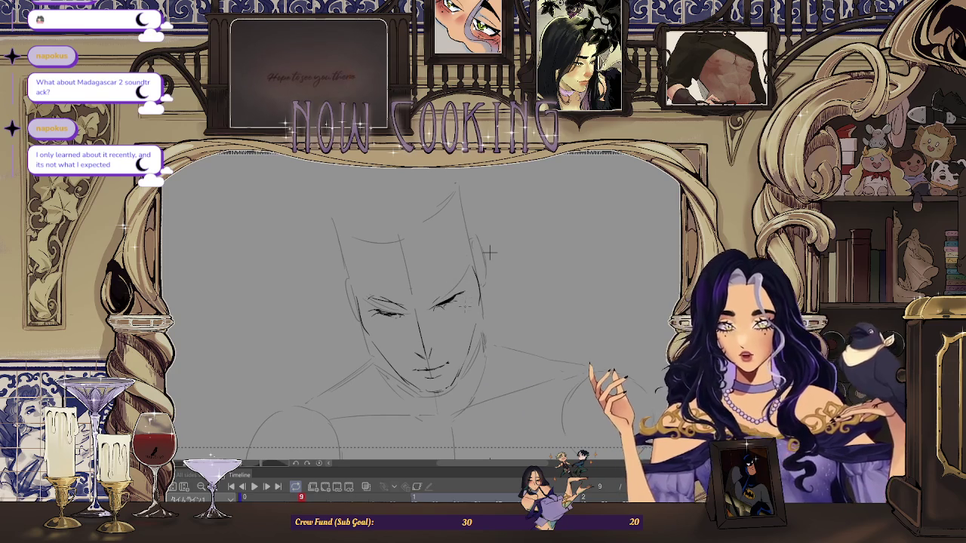
key("ctrl+plus")
key("ctrl+plus")
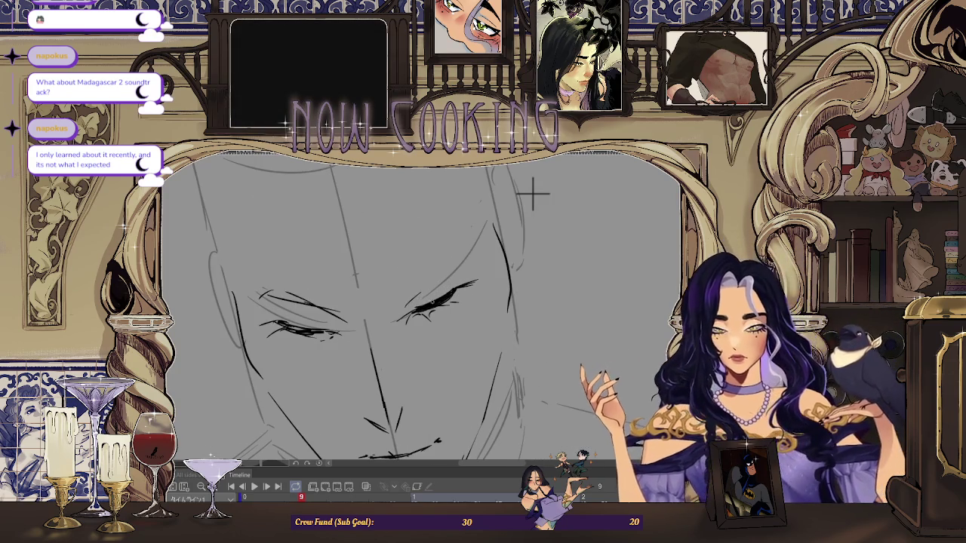
key("ctrl+plus")
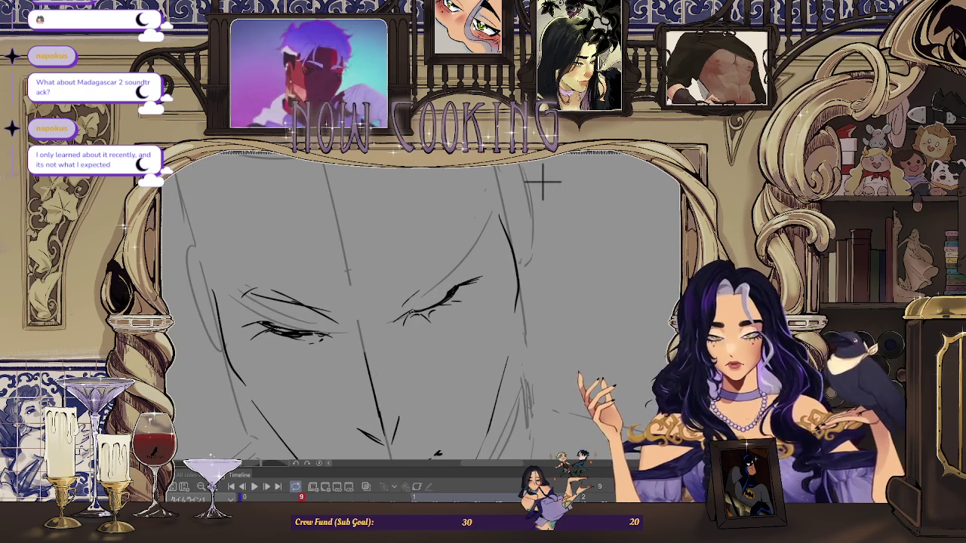
Ink a dark lash on the right eye, undo a stray stroke, and shrink the face linework.
left_click_drag(457, 289, 414, 312)
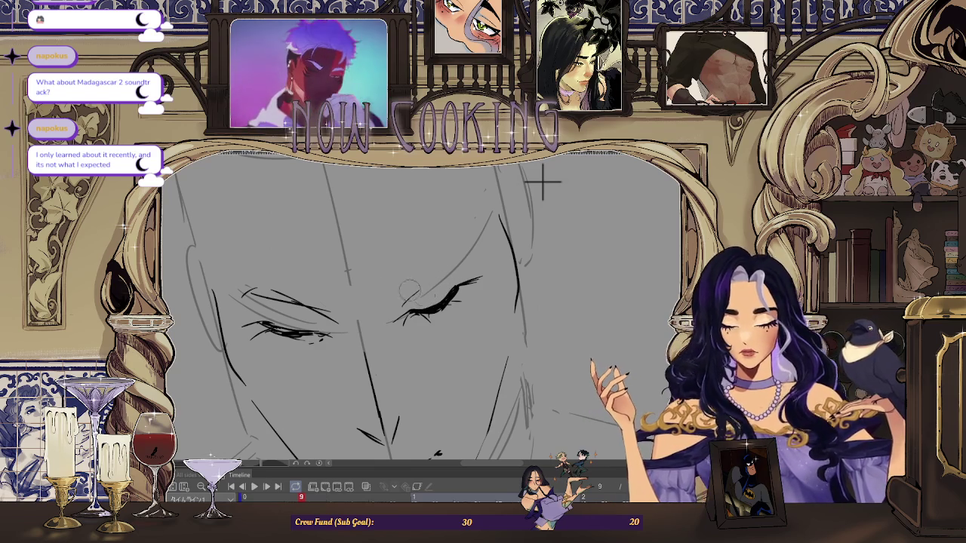
key("ctrl+z")
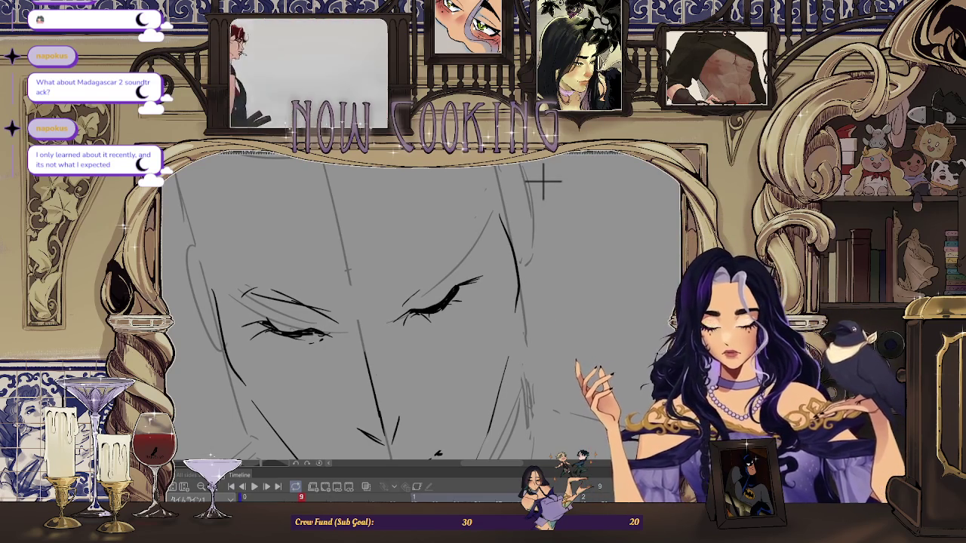
left_click_drag(543, 181, 571, 170)
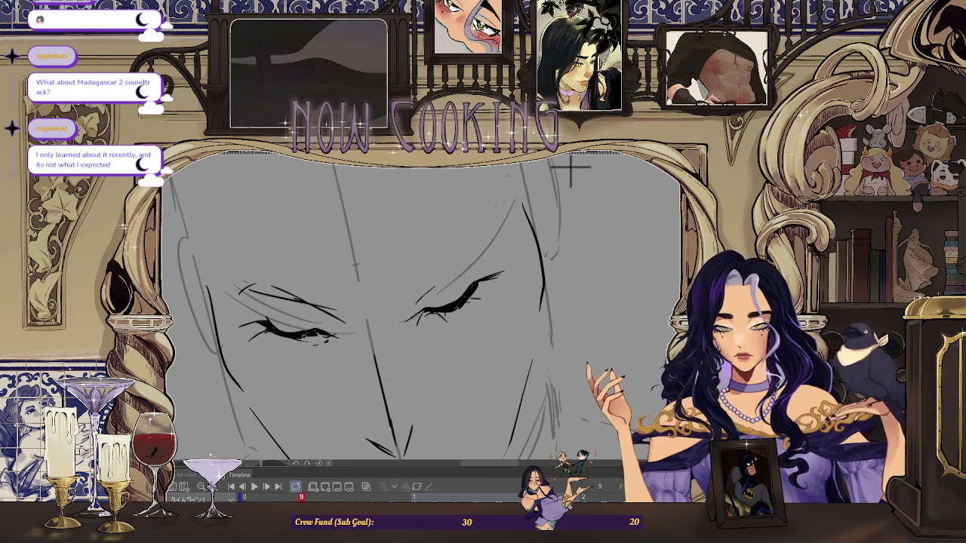
scroll(517, 221, "down", 1)
scroll(518, 222, "down", 1)
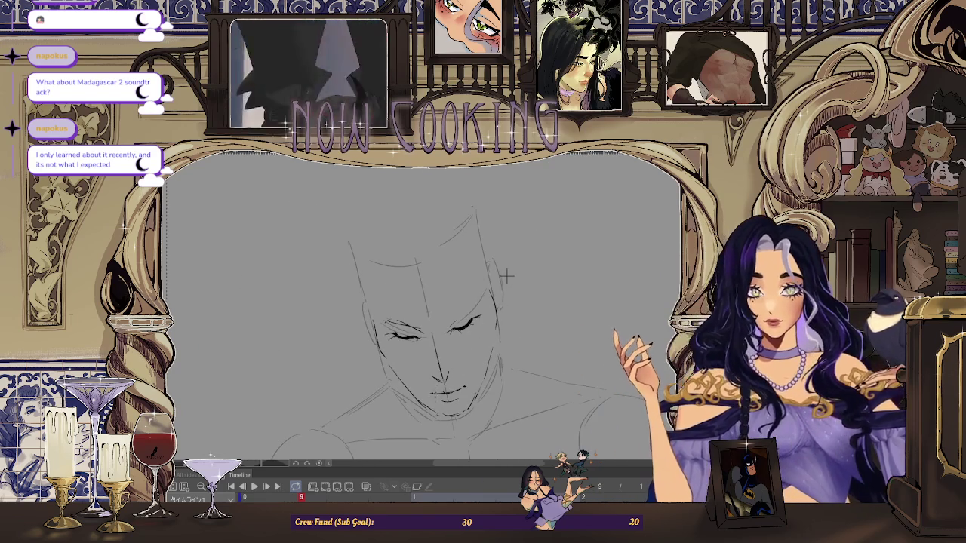
scroll(524, 264, "up", 1)
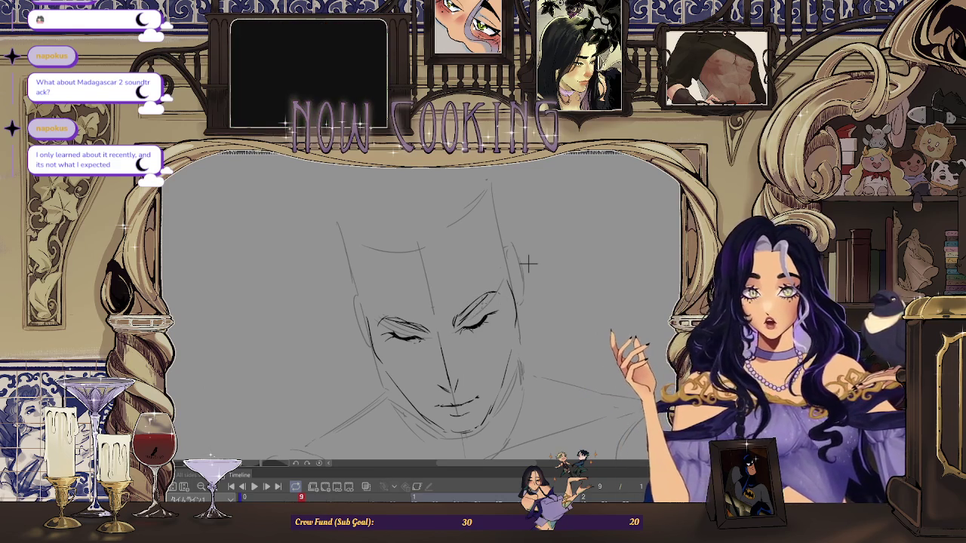
key("ctrl+plus")
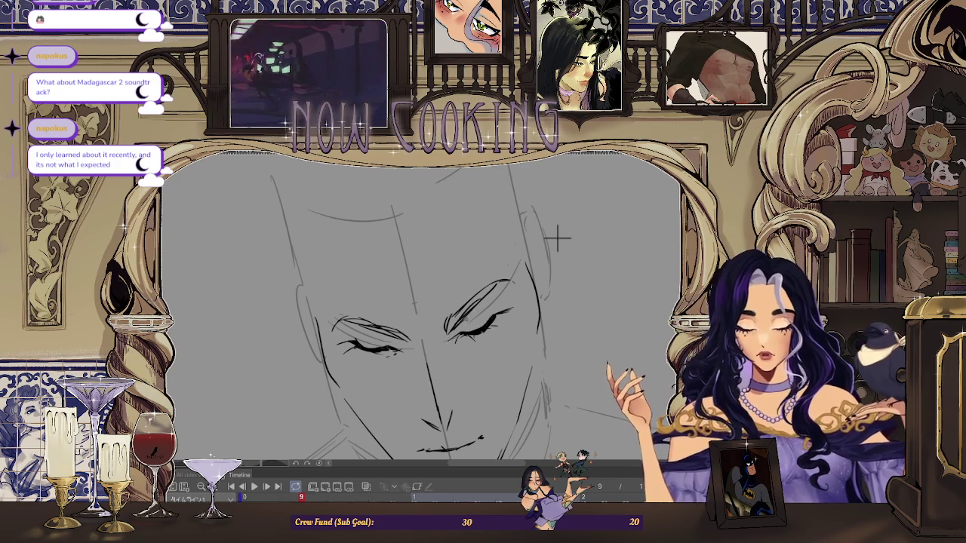
key("ctrl+minus")
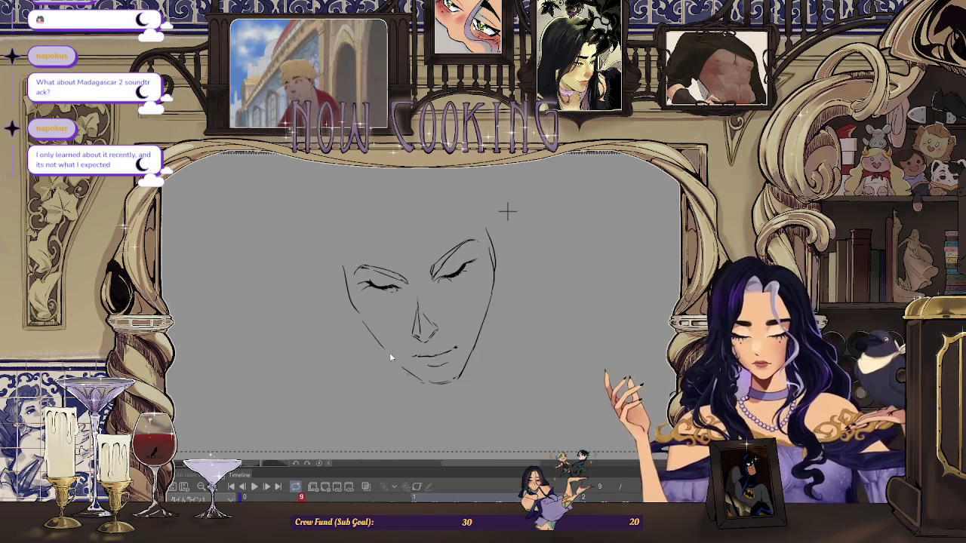
mouse_move(507, 212)
left_mouse_down()
mouse_move(488, 252)
mouse_move(492, 228)
left_mouse_up()
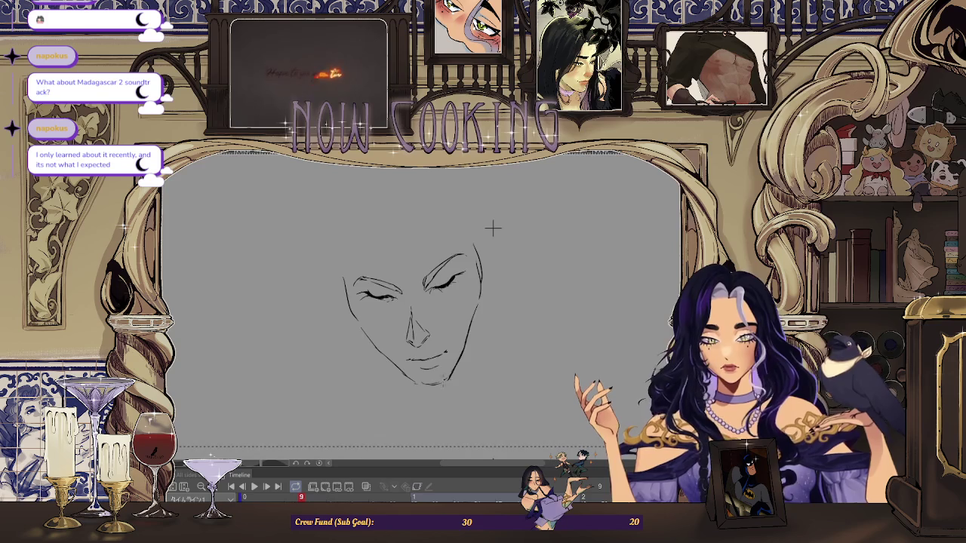
Undo the old chin stroke and redraw a cleaner chin curve below the lips.
scroll(404, 375, "up", 2)
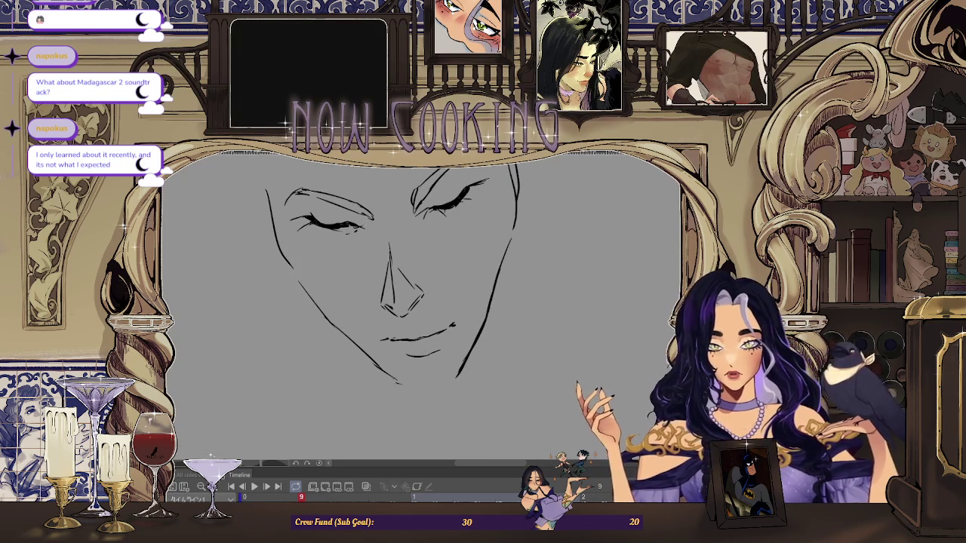
scroll(485, 244, "down", 2)
scroll(442, 362, "up", 2)
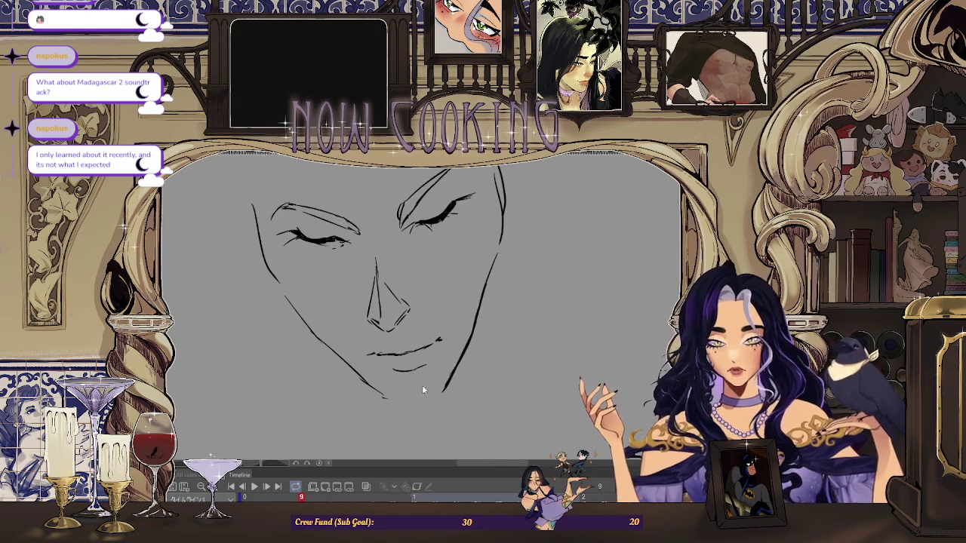
key("ctrl+z")
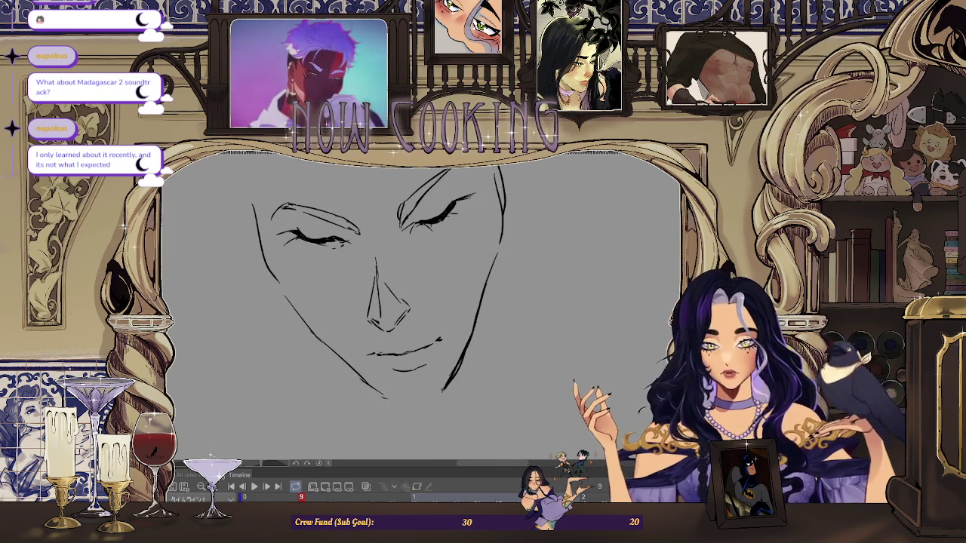
scroll(404, 391, "up", 1)
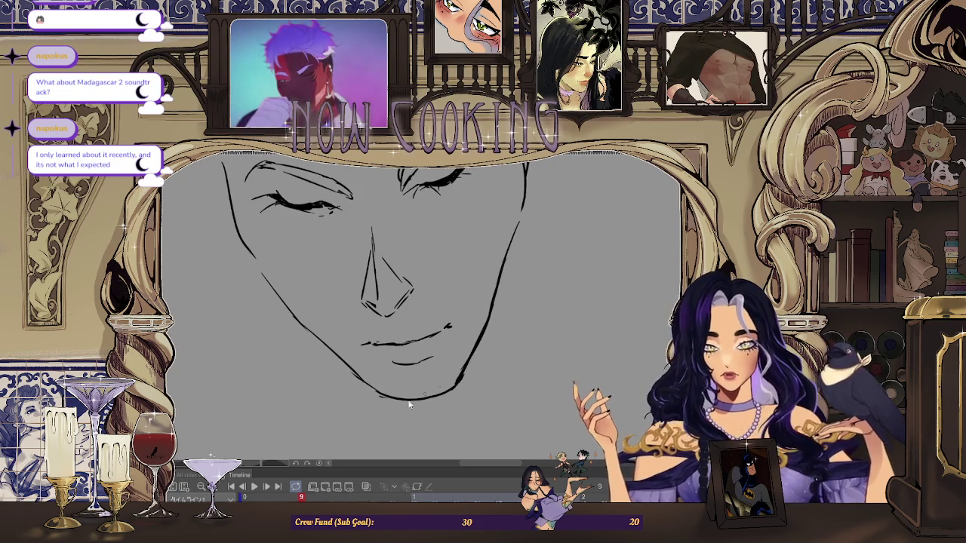
mouse_move(463, 382)
left_mouse_down()
mouse_move(435, 394)
mouse_move(450, 394)
left_mouse_up()
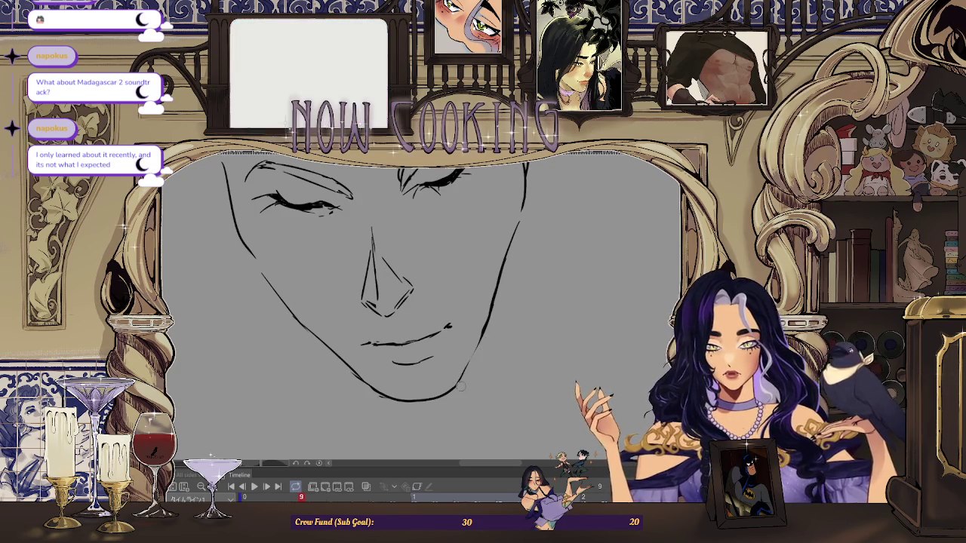
scroll(469, 365, "down", 5)
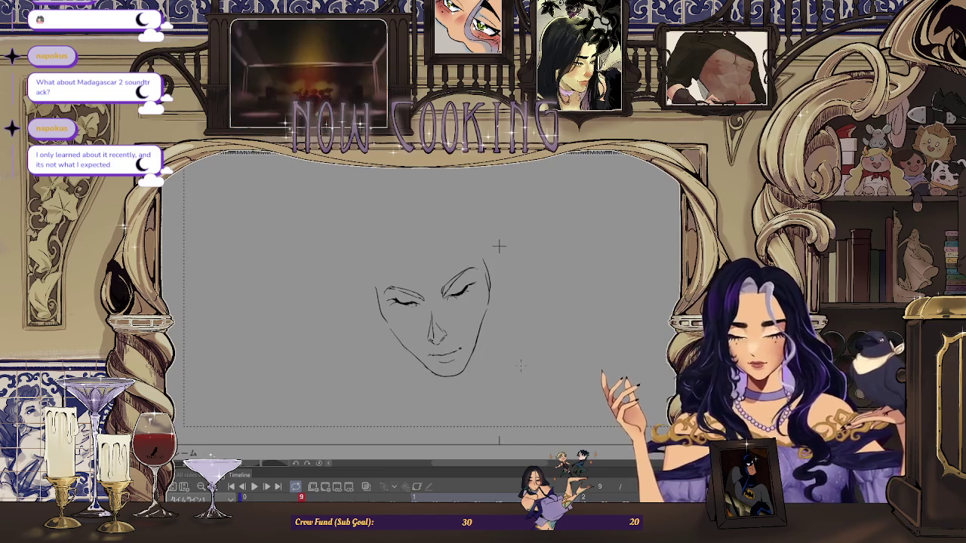
Mirror the canvas view horizontally with H and zoom in and out to check balance.
key("h")
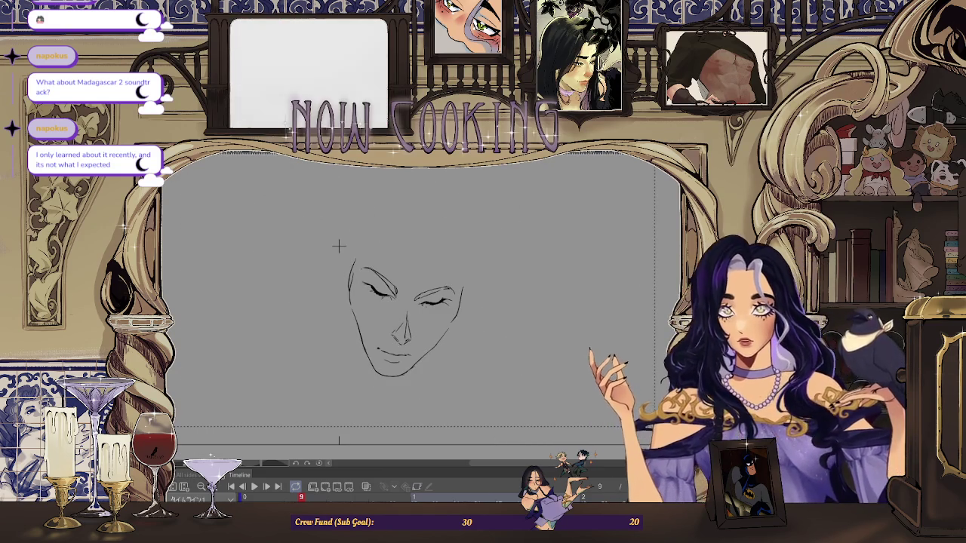
scroll(321, 196, "up", 2)
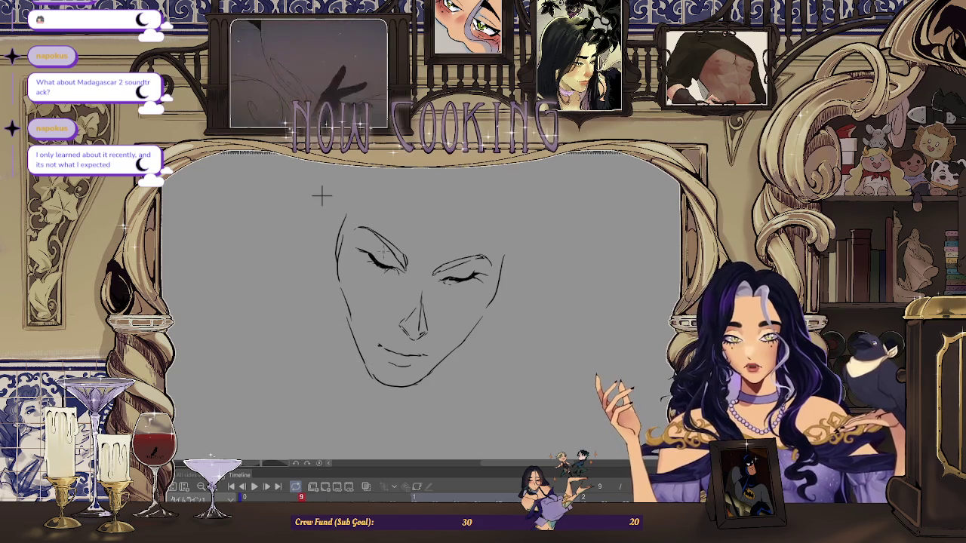
scroll(358, 268, "down", 2)
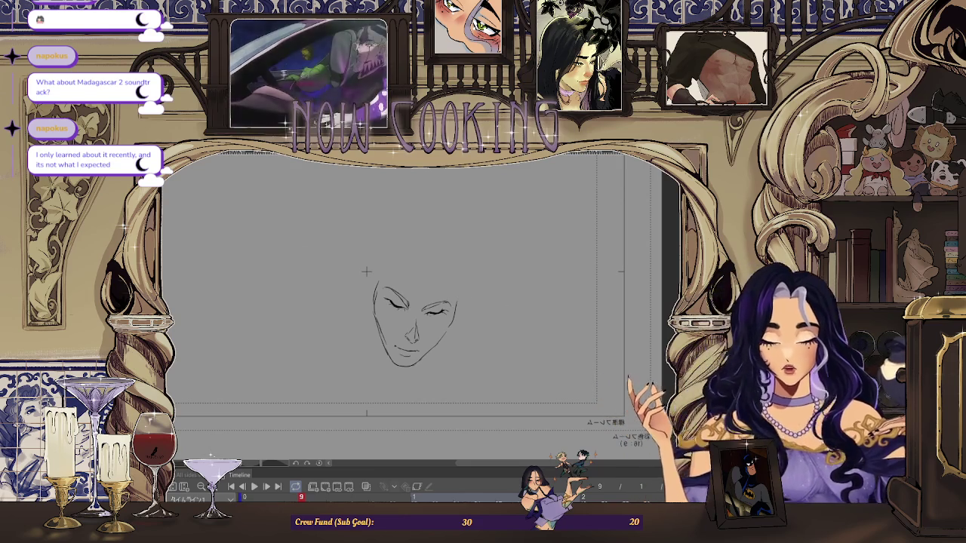
scroll(456, 270, "down", 1)
scroll(471, 270, "up", 1)
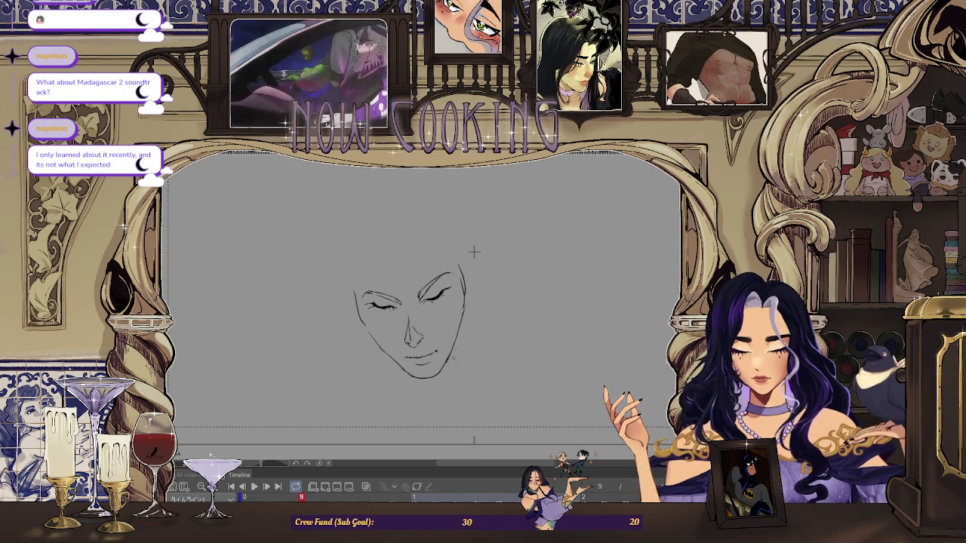
scroll(474, 251, "down", 1)
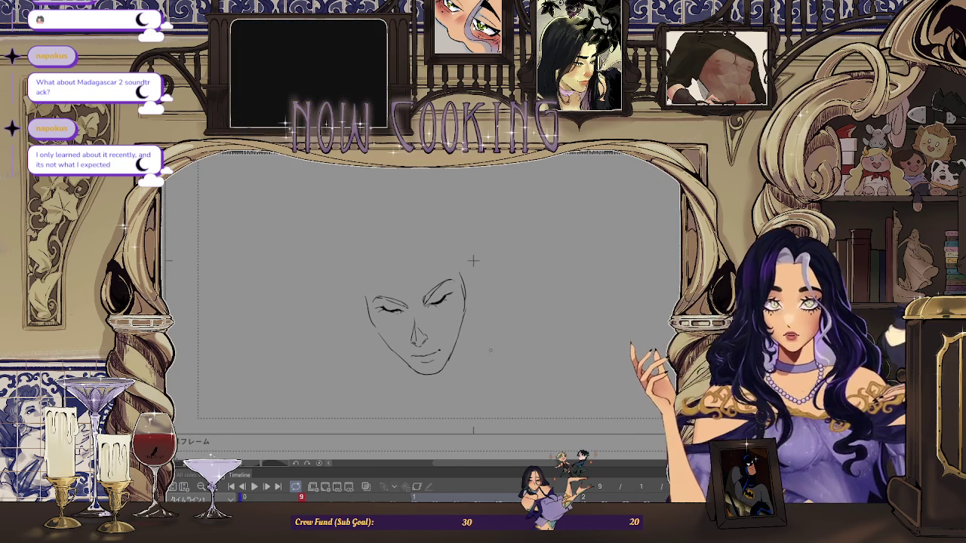
scroll(483, 254, "up", 1)
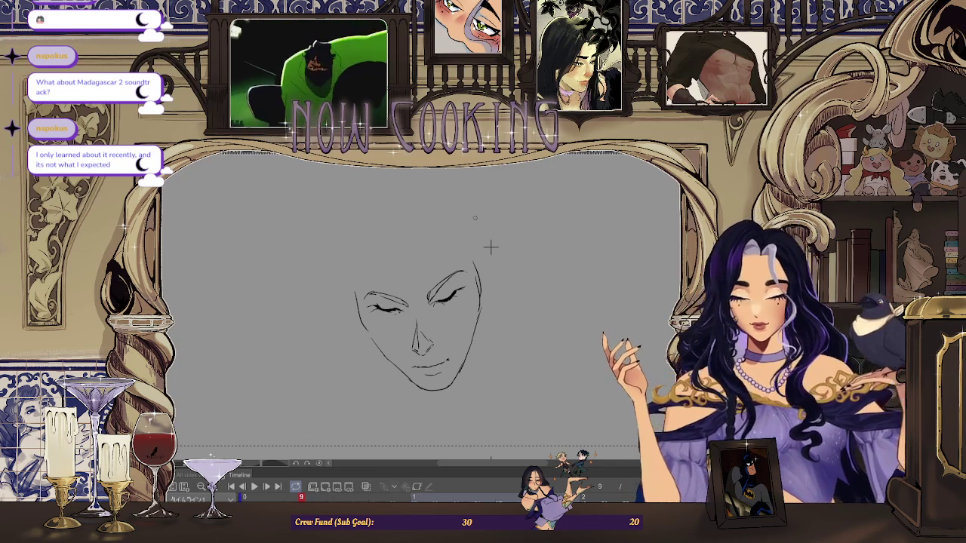
mouse_move(491, 246)
left_mouse_down()
mouse_move(506, 341)
mouse_move(511, 295)
left_mouse_up()
scroll(532, 293, "up", 1)
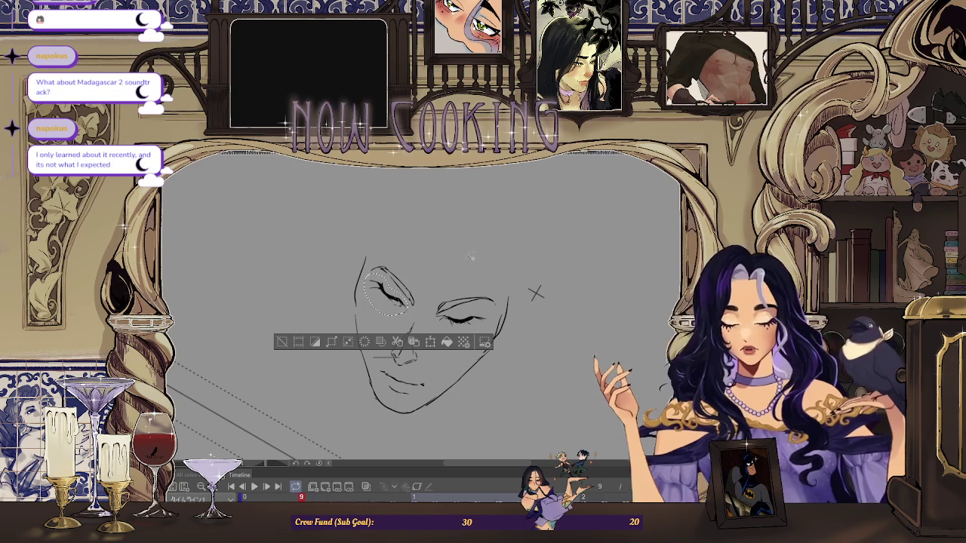
key("ctrl+t")
left_click_drag(483, 272, 474, 279)
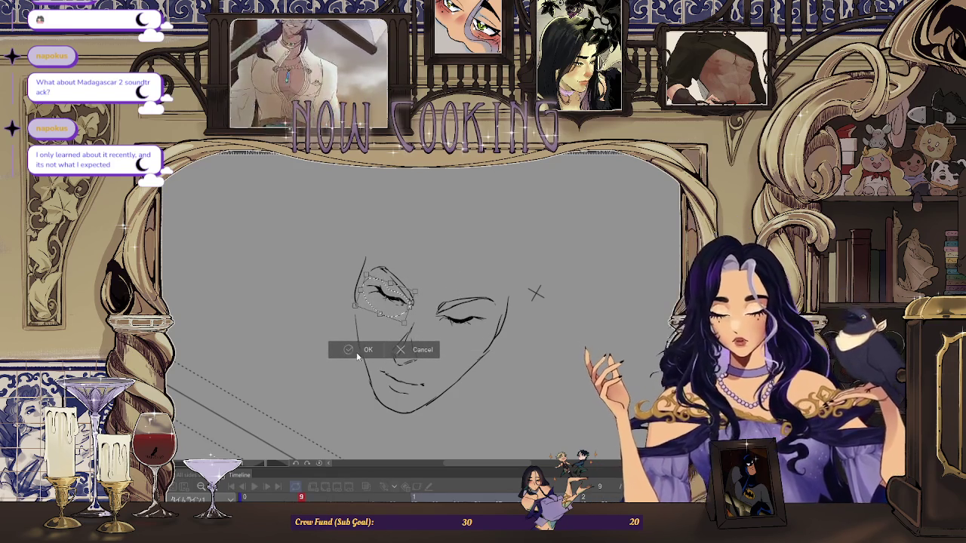
key("Return")
left_click(284, 344)
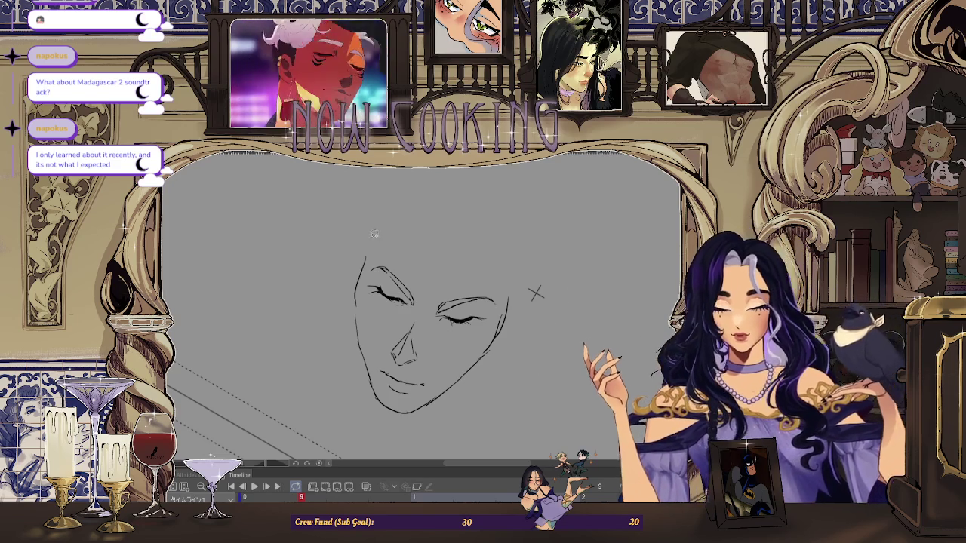
left_click_drag(385, 210, 367, 253)
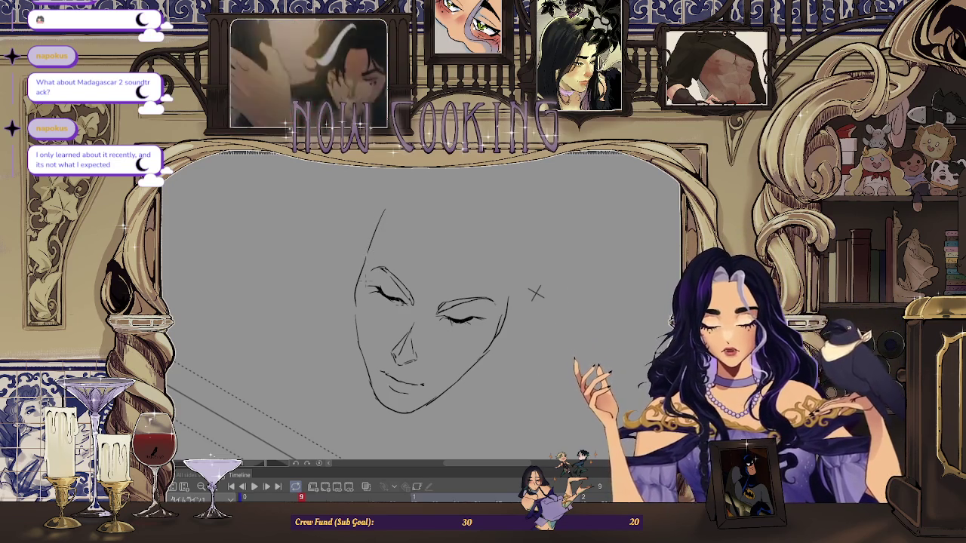
key("ctrl+z")
key("ctrl+z")
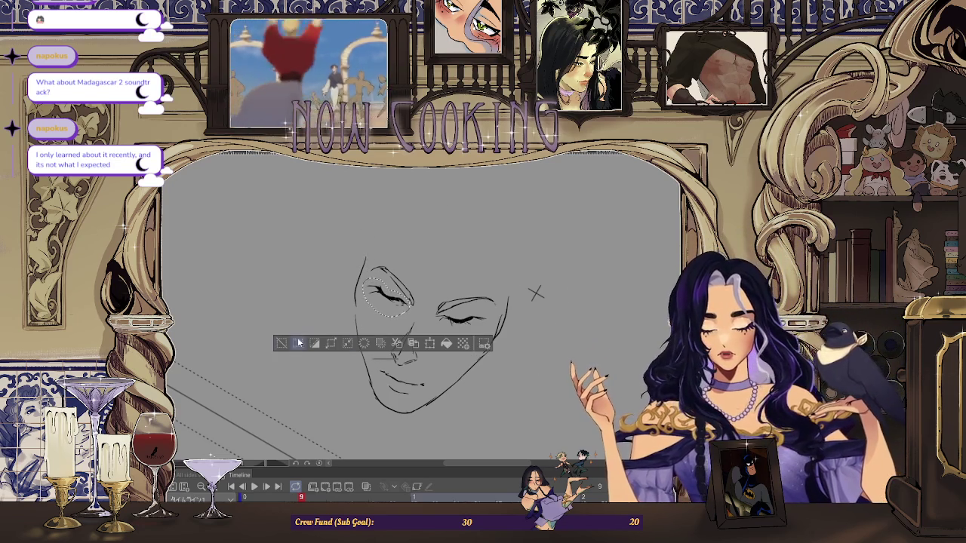
key("ctrl+d")
left_click_drag(377, 209, 366, 258)
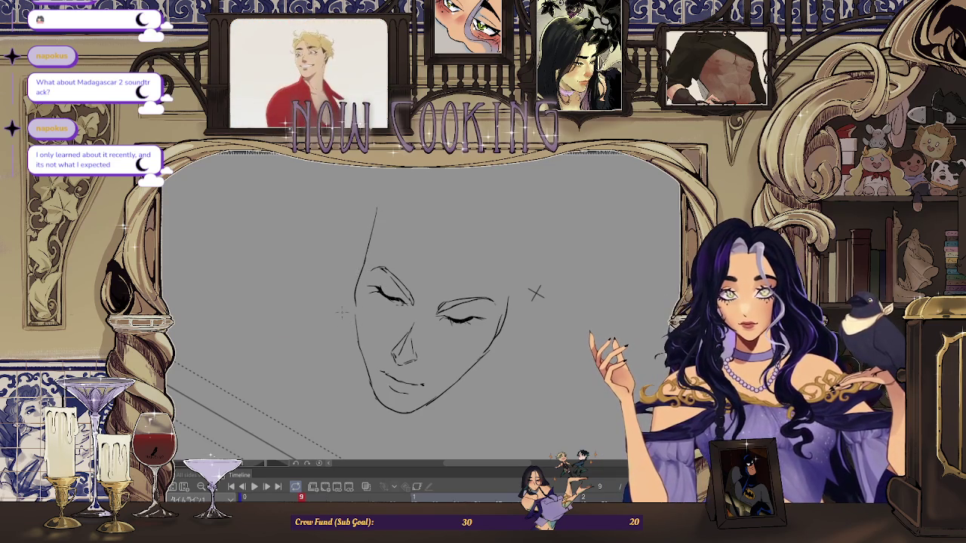
key("ctrl+z")
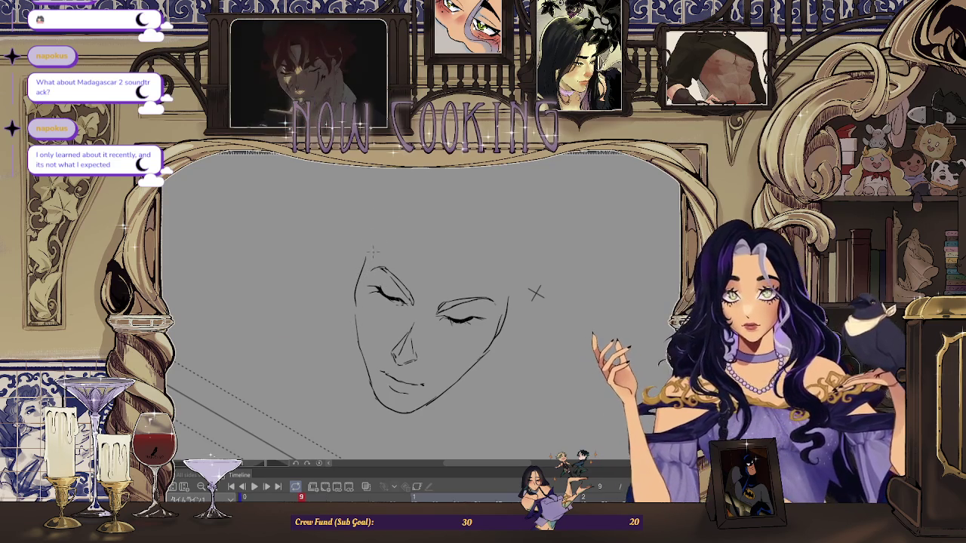
key("ctrl+minus")
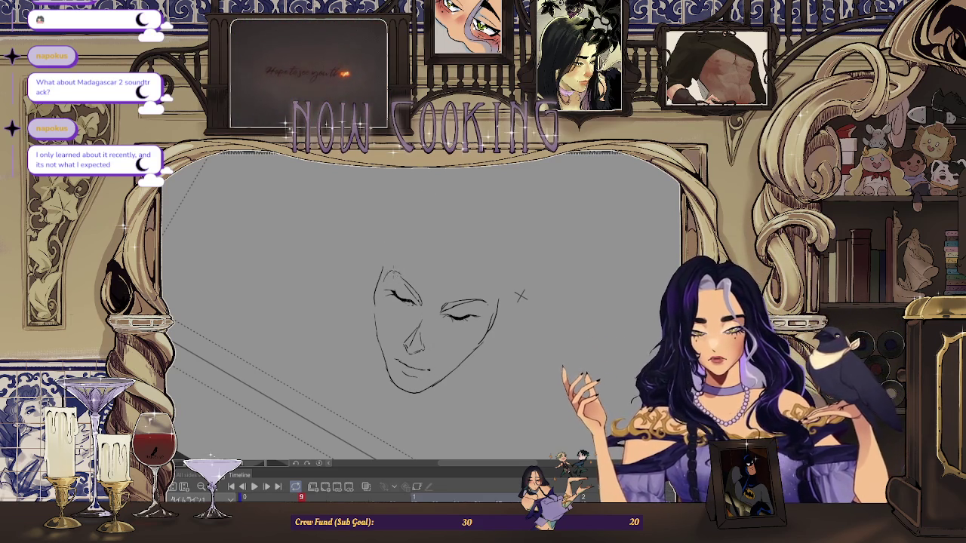
key("ctrl+z")
key("ctrl+y")
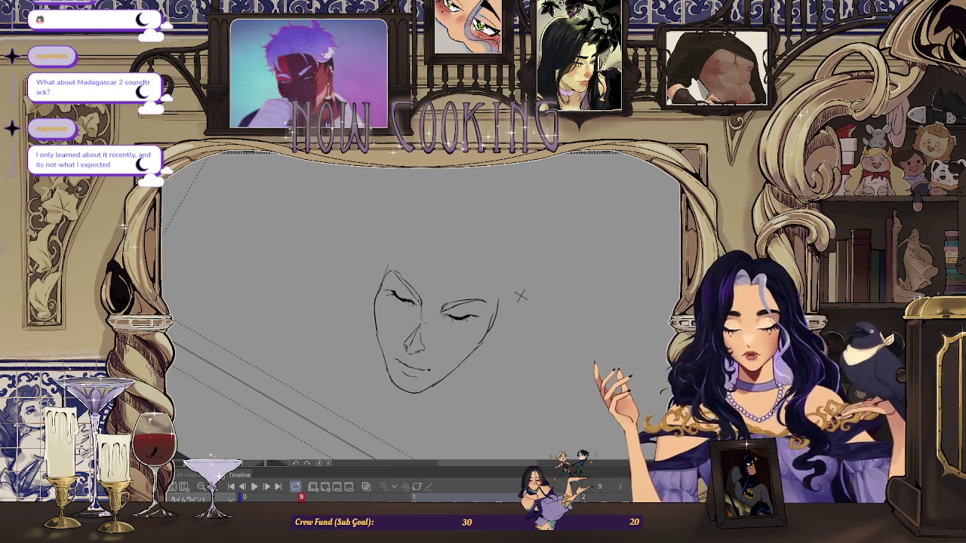
scroll(429, 306, "down", 1)
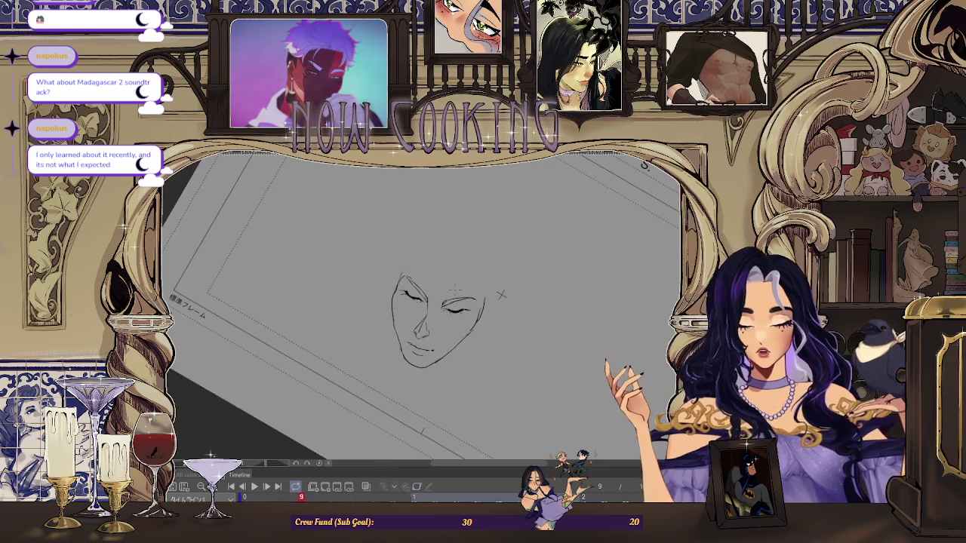
key("h")
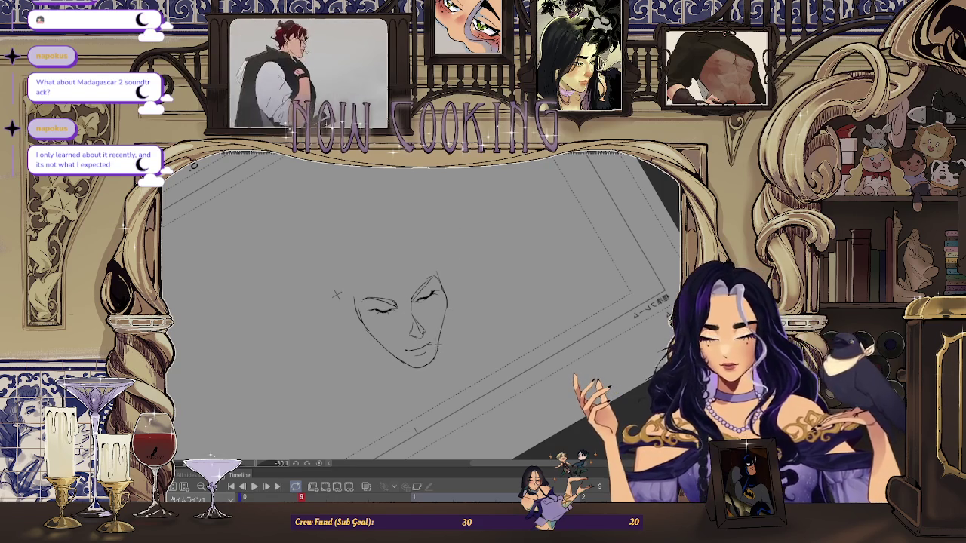
key("minus")
key("ctrl+plus")
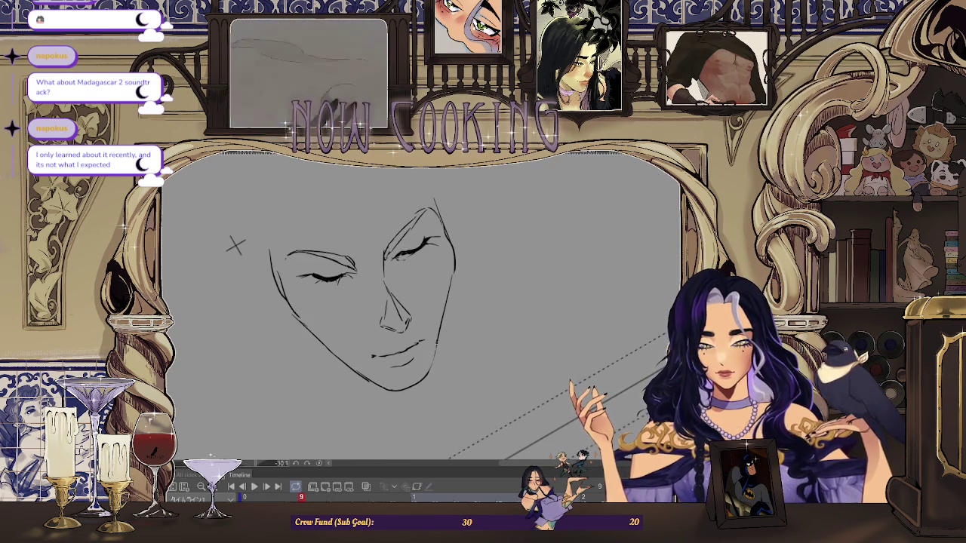
Draw a curved chin line from the jaw up to the right cheek, then restore the upright full-face view.
key("ctrl+plus")
key("ctrl+plus")
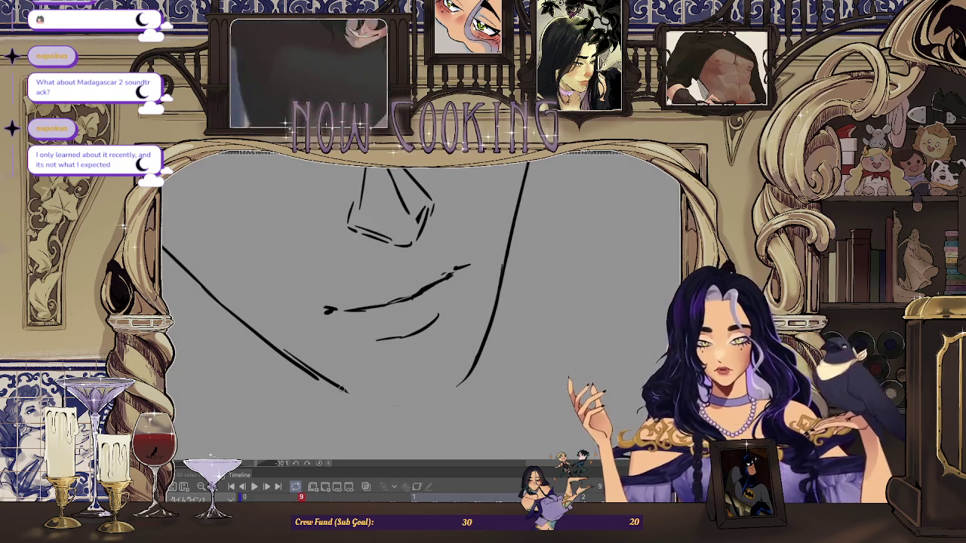
left_click_drag(356, 398, 475, 362)
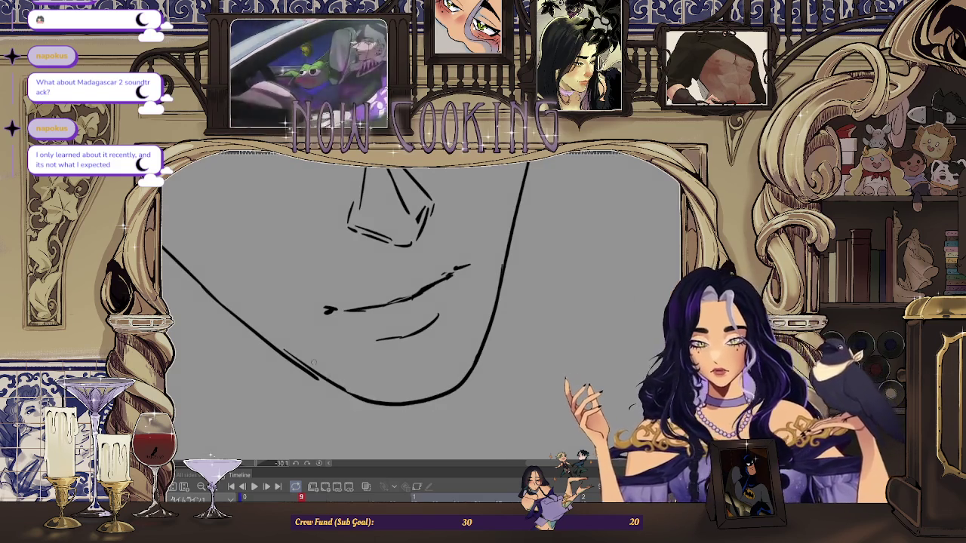
key("ctrl+minus")
key("ctrl+minus")
left_click_drag(492, 225, 451, 332)
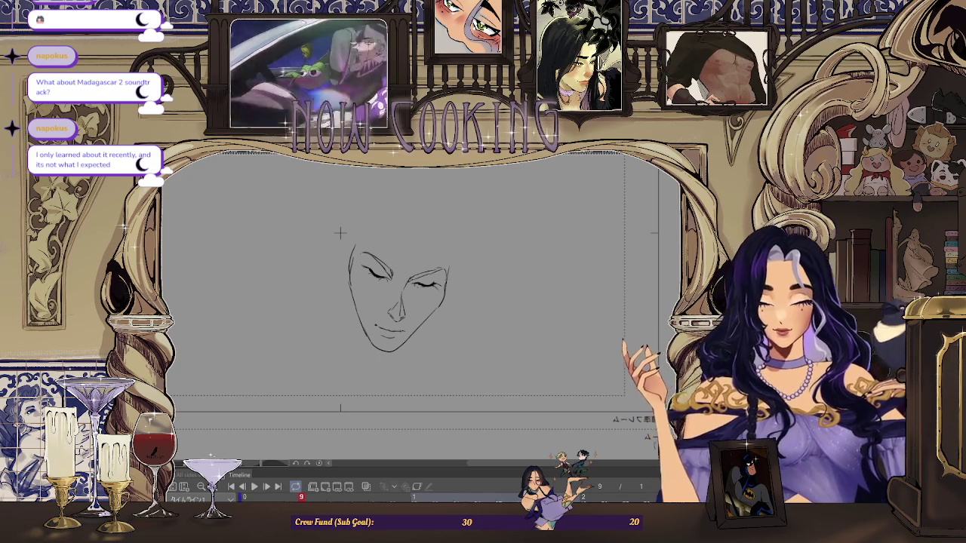
Check the face mirrored, then compare it against frame 1 with the faint head and body sketch visible.
key("h")
key("ctrl+plus")
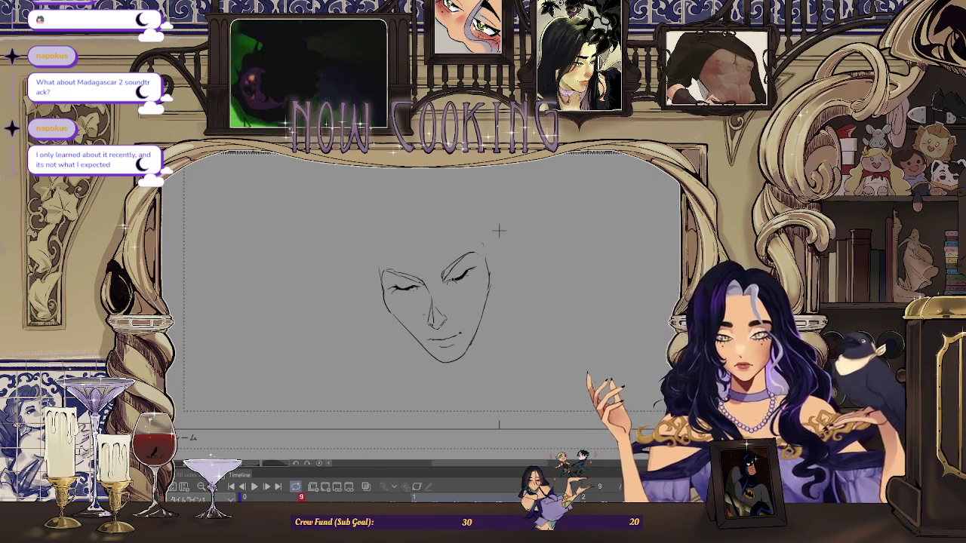
key("ctrl+z")
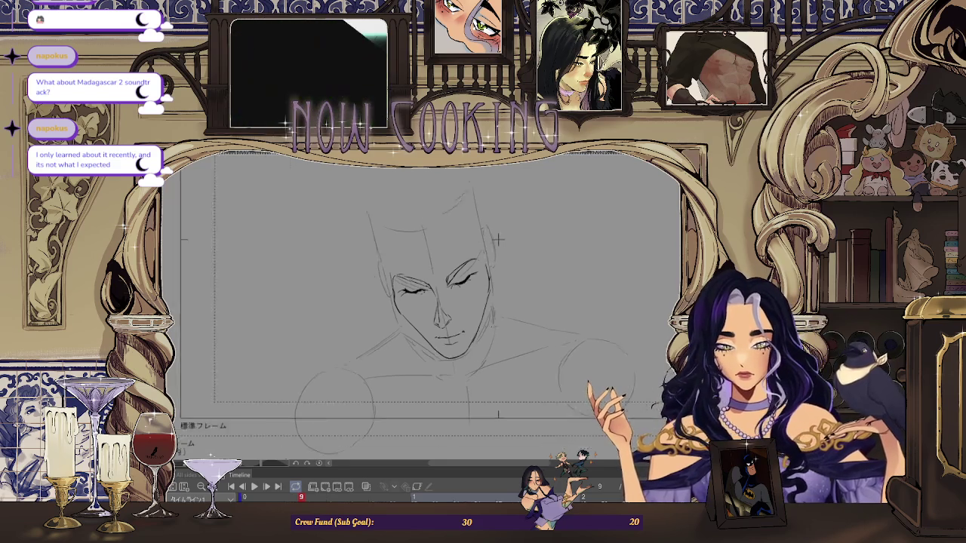
key("ctrl+Tab")
key("ctrl+Tab")
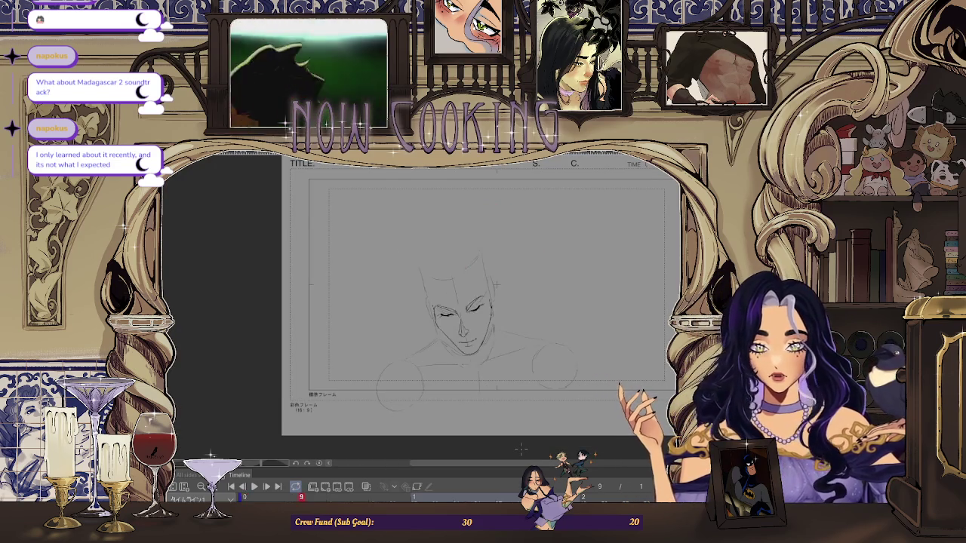
key("ctrl+Tab")
key("ctrl+Tab")
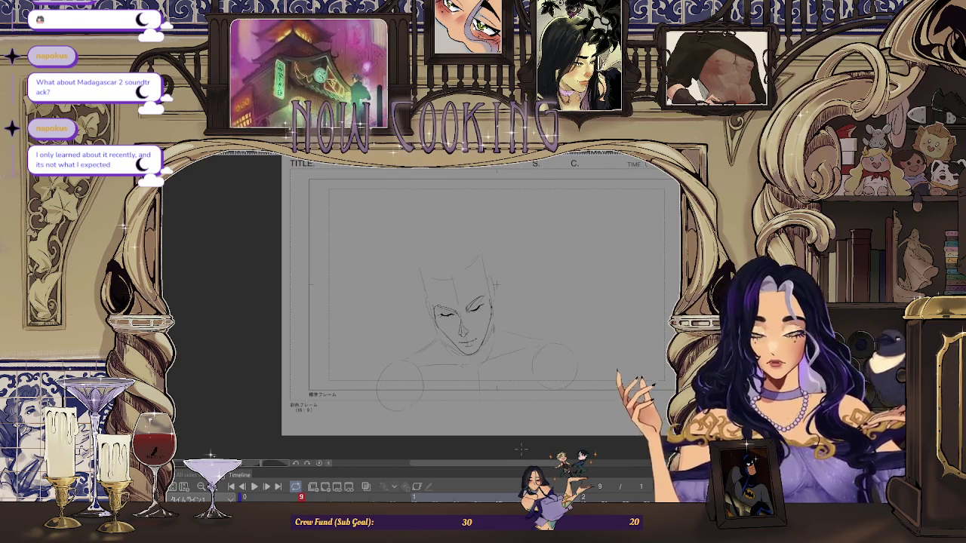
scroll(496, 284, "up", 2)
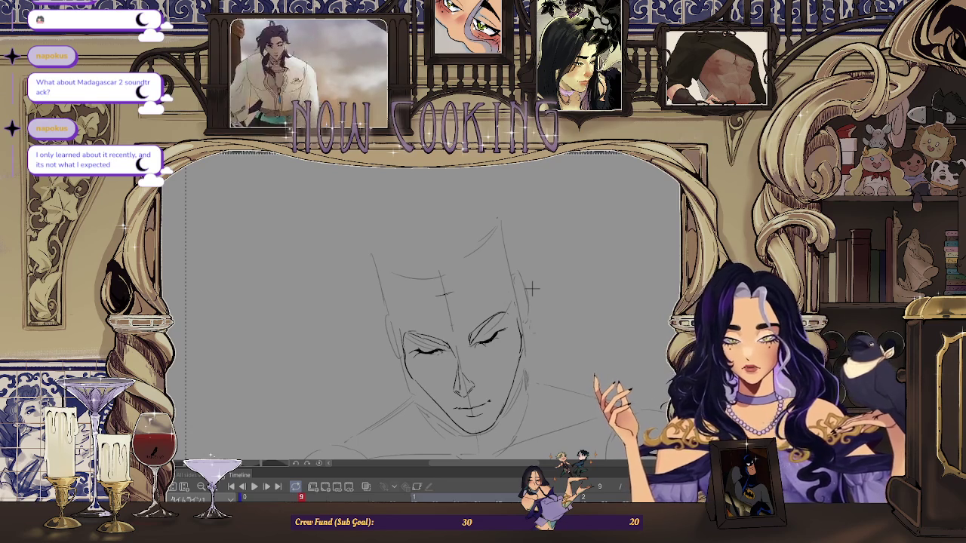
scroll(532, 288, "down", 2)
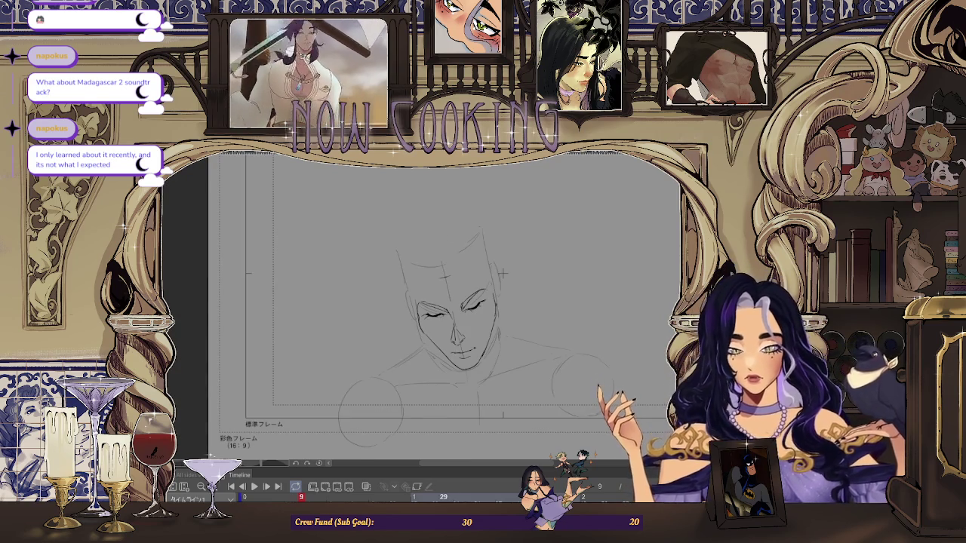
key("ctrl+Tab")
key("ctrl+Tab")
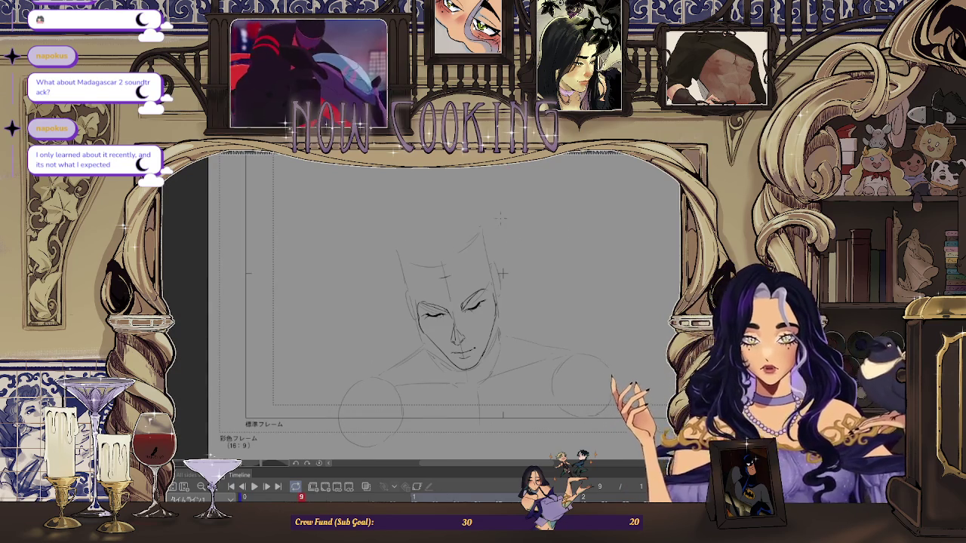
Transform the face linework to compress it slightly from the top and commit the change.
key("ctrl+t")
left_click_drag(456, 268, 467, 301)
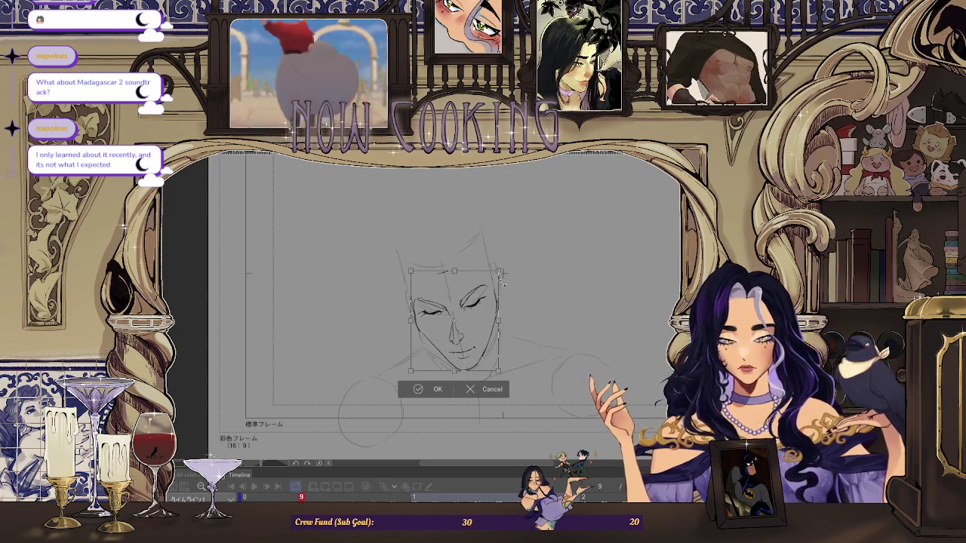
left_click(426, 391)
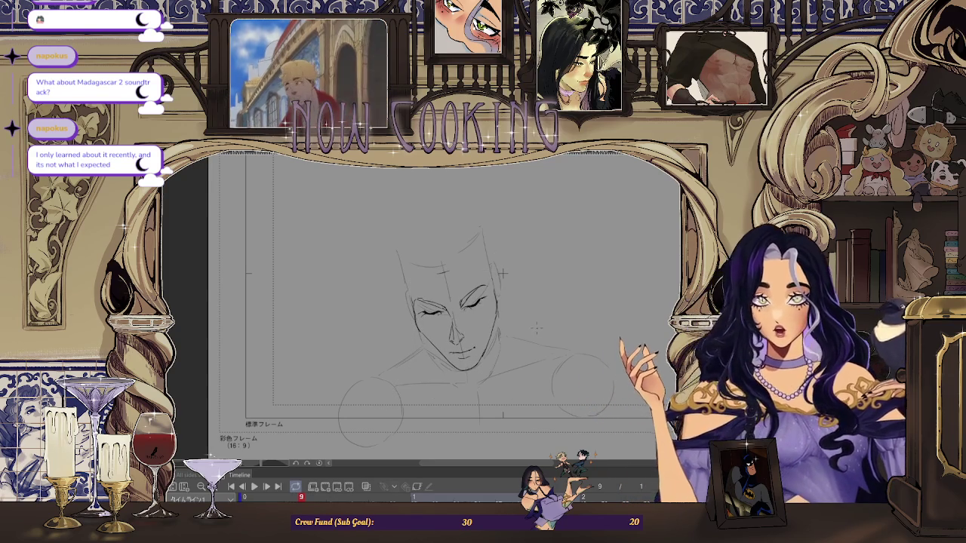
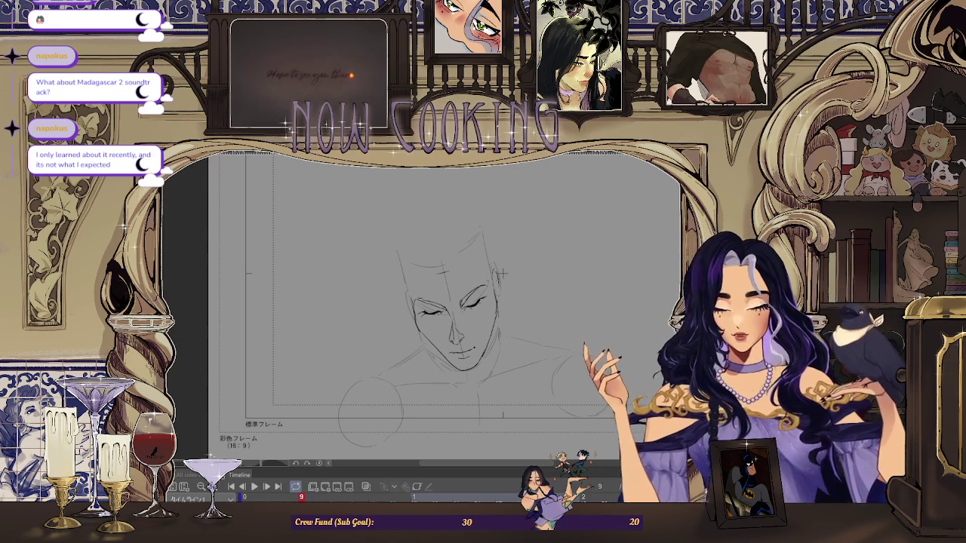
Zoom in on the face sketch and flip the canvas horizontally to check proportions.
scroll(501, 273, "up", 1)
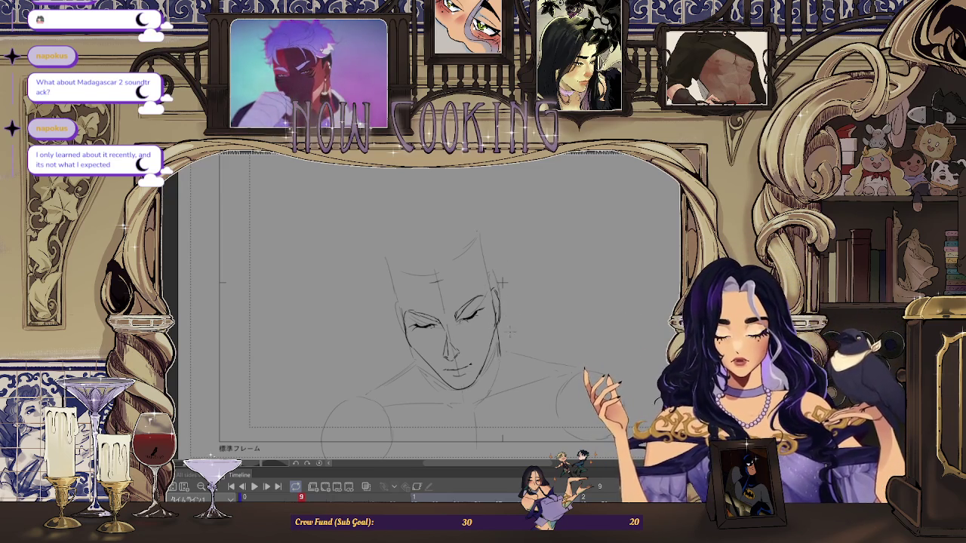
key("ctrl+plus")
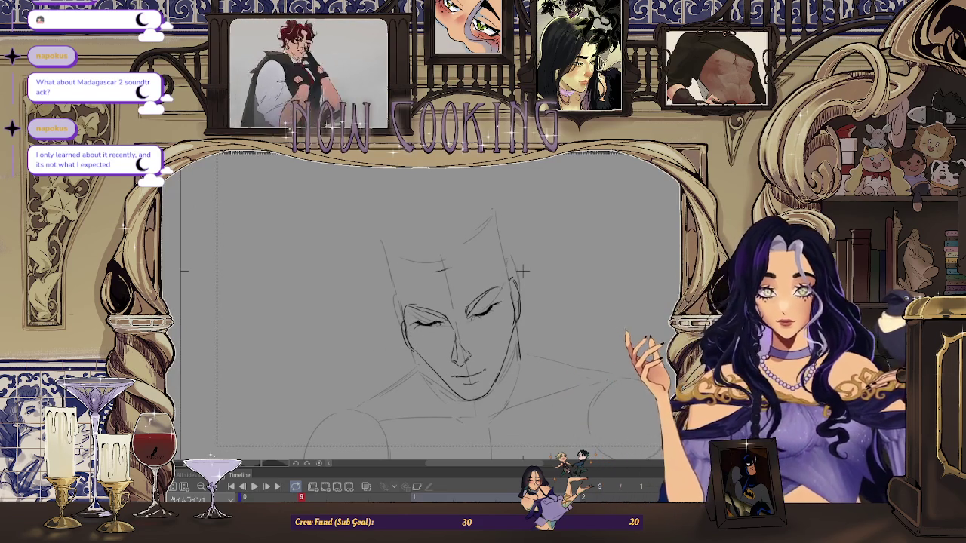
key("h")
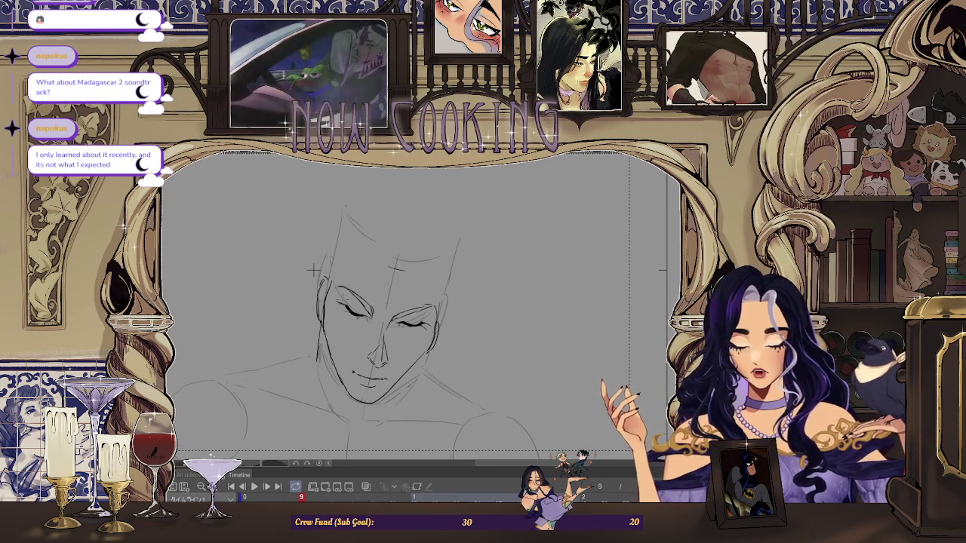
scroll(317, 273, "down", 2)
left_click_drag(323, 280, 419, 266)
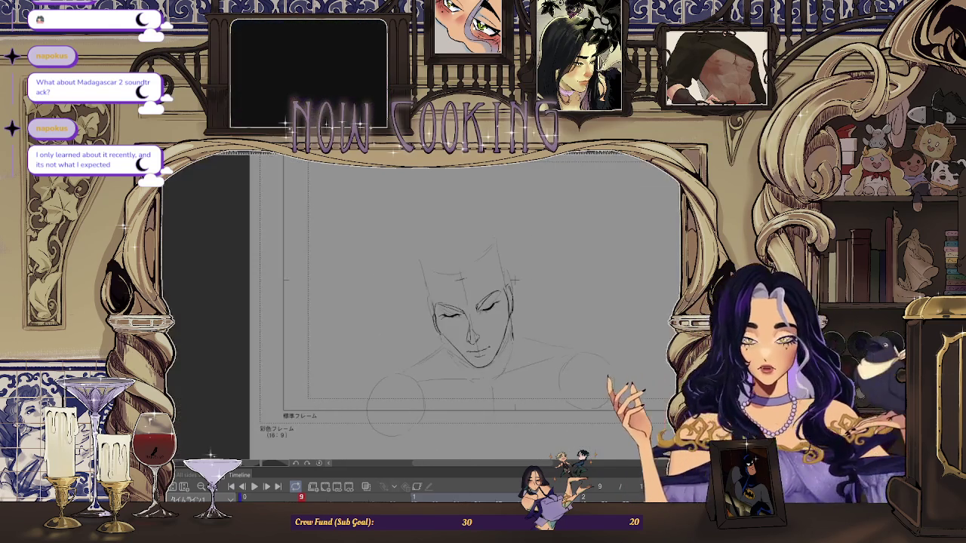
Zoom in and back out on the face sketch to review it.
scroll(519, 267, "up", 2)
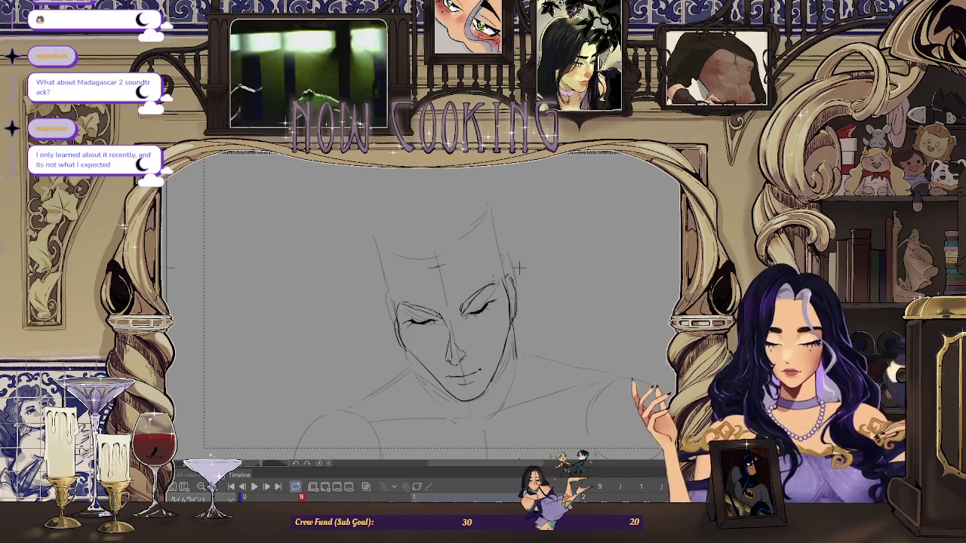
scroll(519, 267, "up", 1)
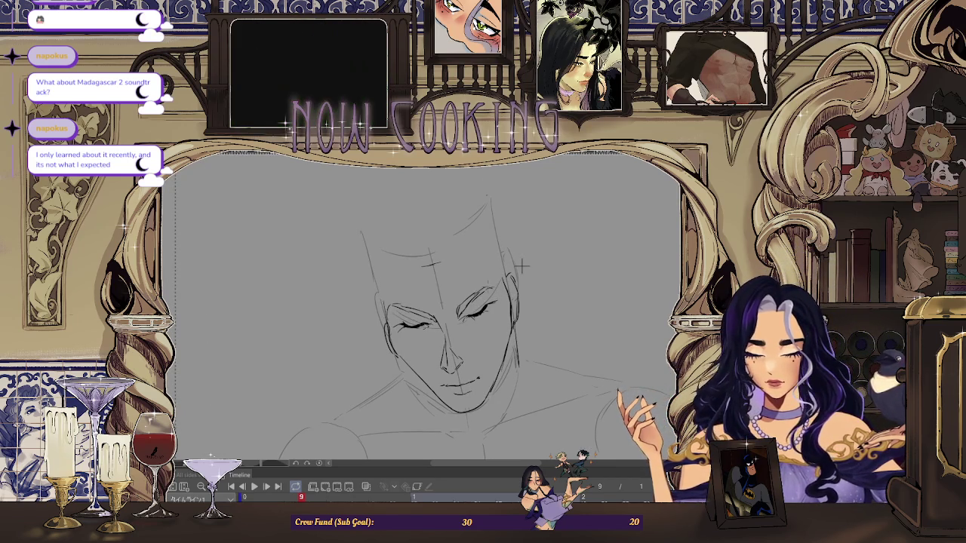
scroll(521, 265, "up", 2)
scroll(508, 267, "up", 1)
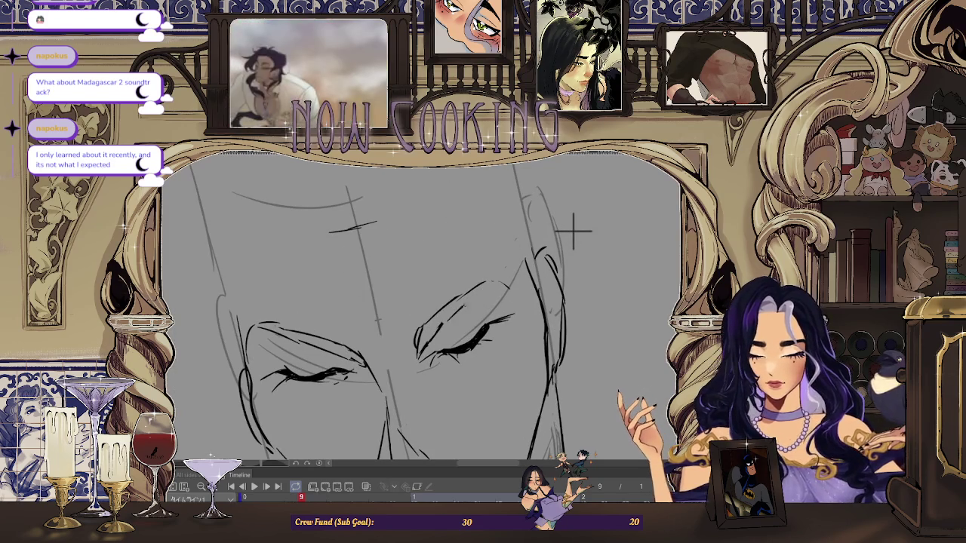
scroll(573, 230, "down", 2)
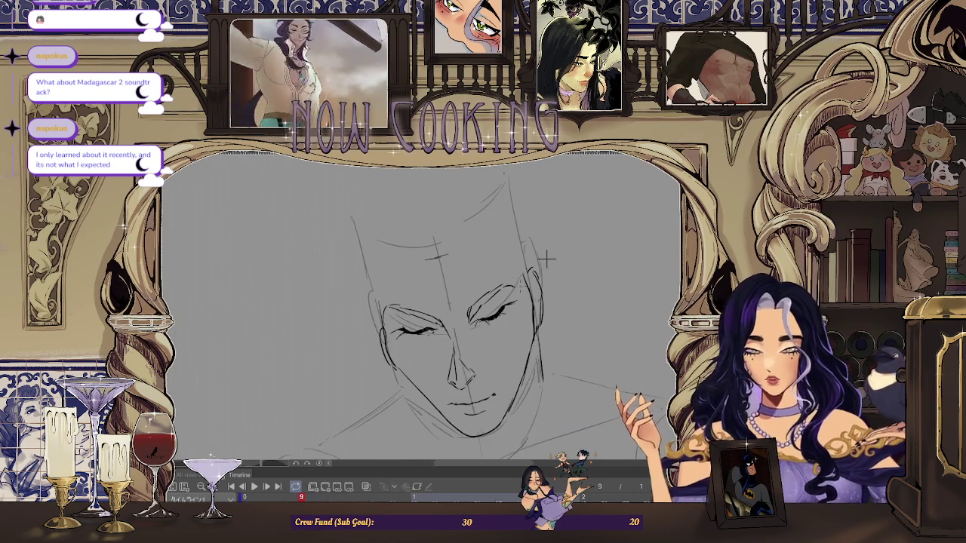
scroll(546, 259, "down", 1)
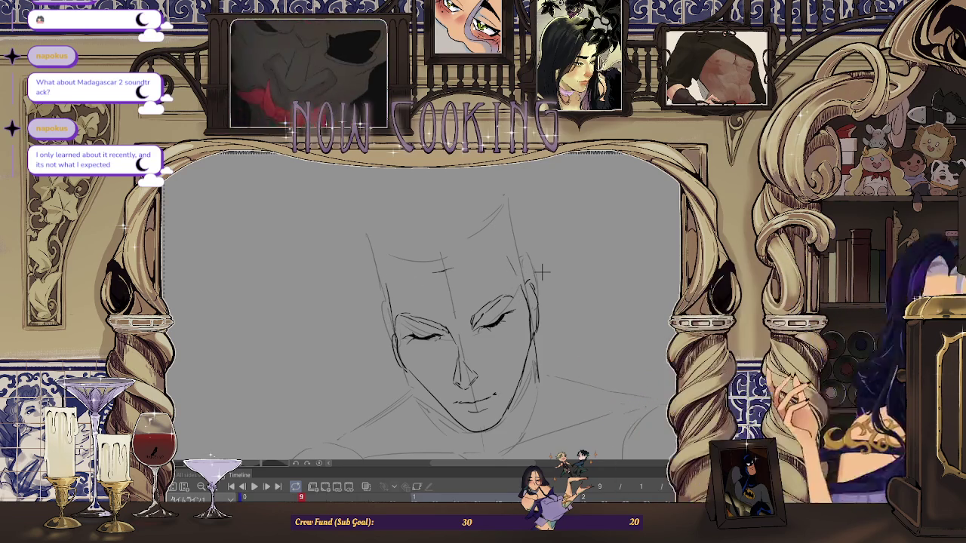
scroll(520, 261, "down", 2)
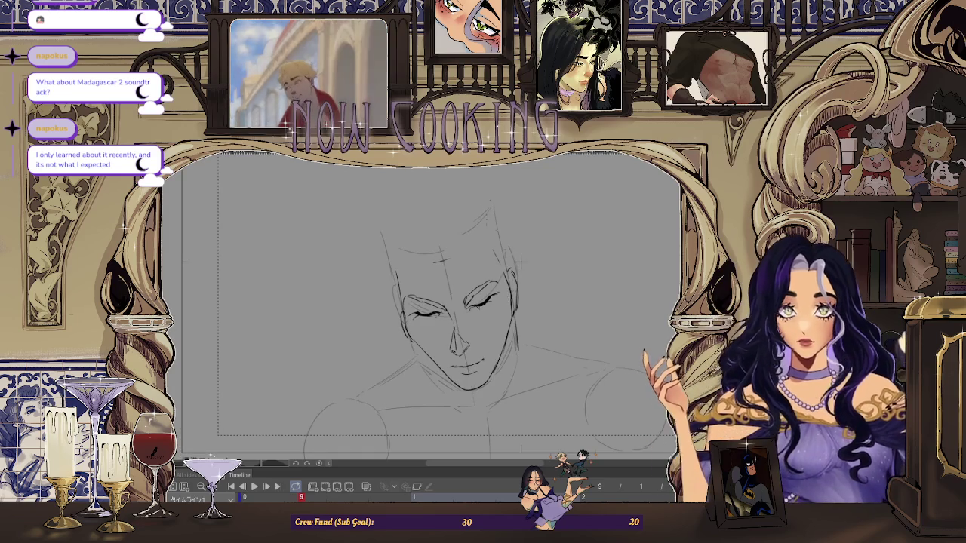
scroll(520, 262, "down", 1)
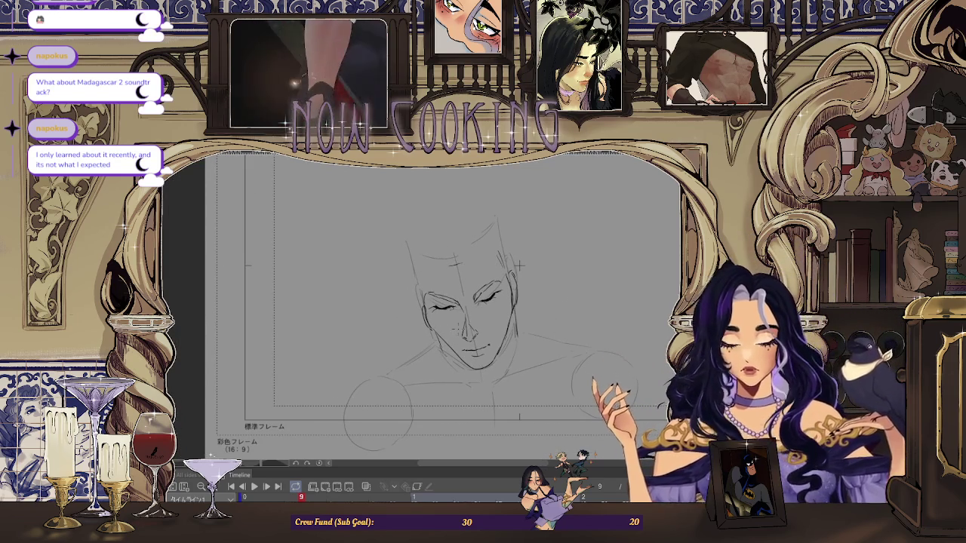
scroll(582, 326, "down", 1)
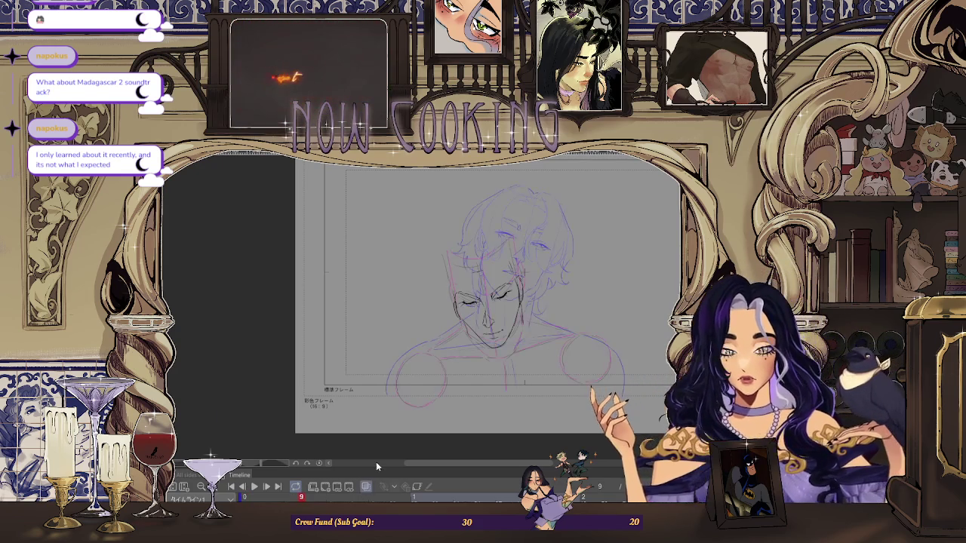
Undo the last mark and redraw the blue stroke at the sketch's lower left.
scroll(412, 350, "up", 2)
scroll(567, 237, "up", 1)
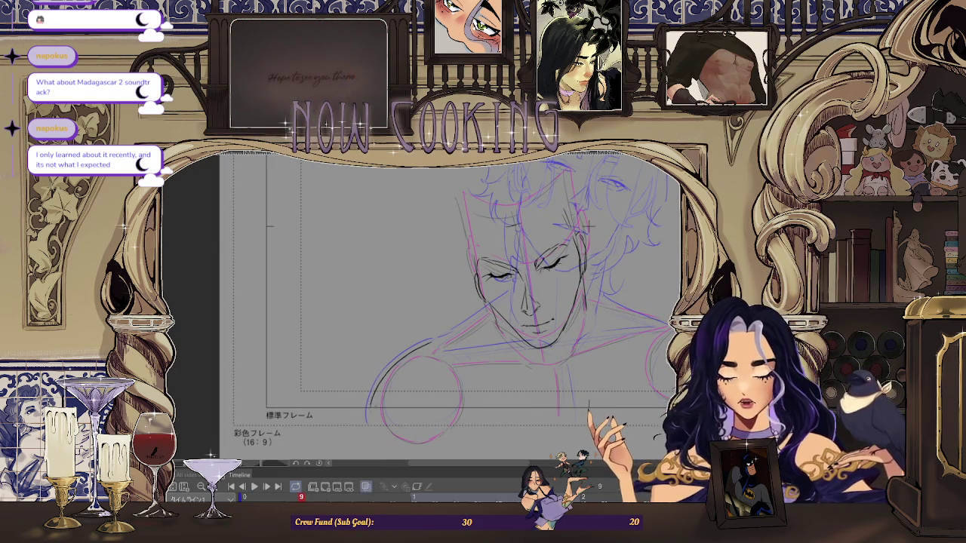
key("ctrl+z")
left_click_drag(400, 359, 424, 344)
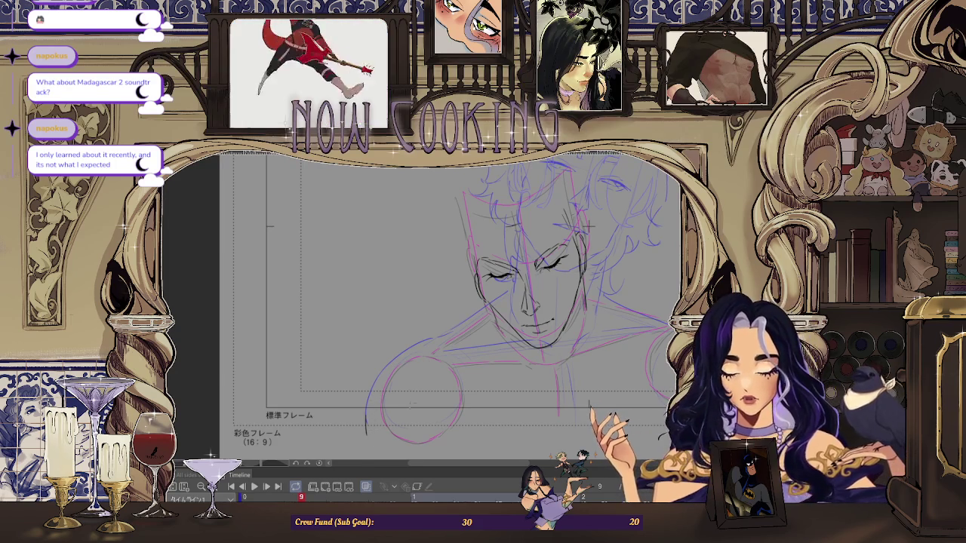
Ink a dark line along the left shoulder curve.
key("ctrl+plus")
key("ctrl+plus")
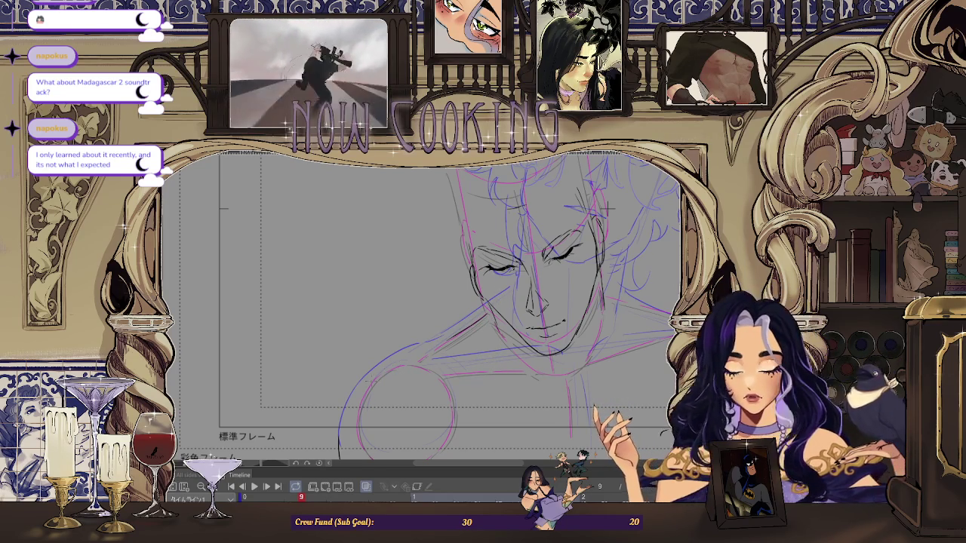
scroll(606, 208, "down", 2)
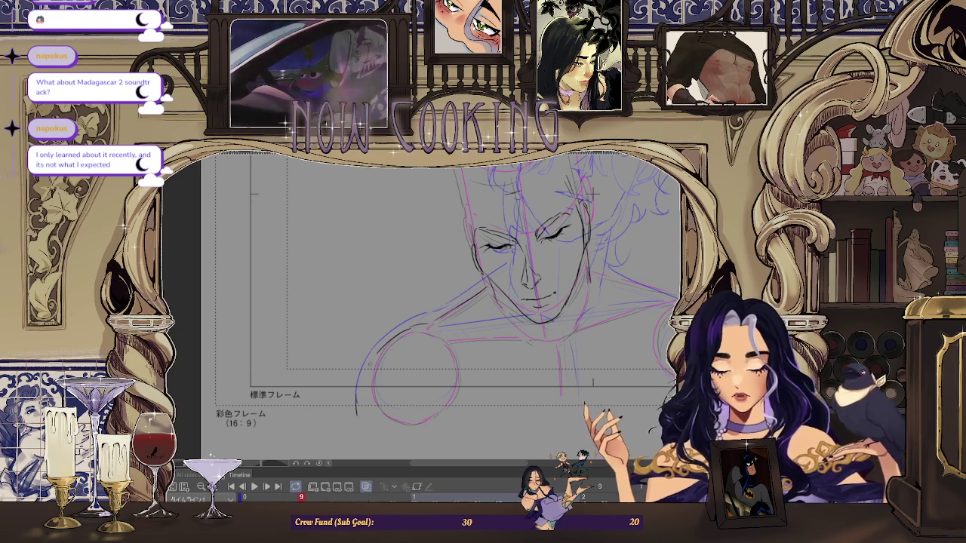
left_click_drag(357, 411, 392, 332)
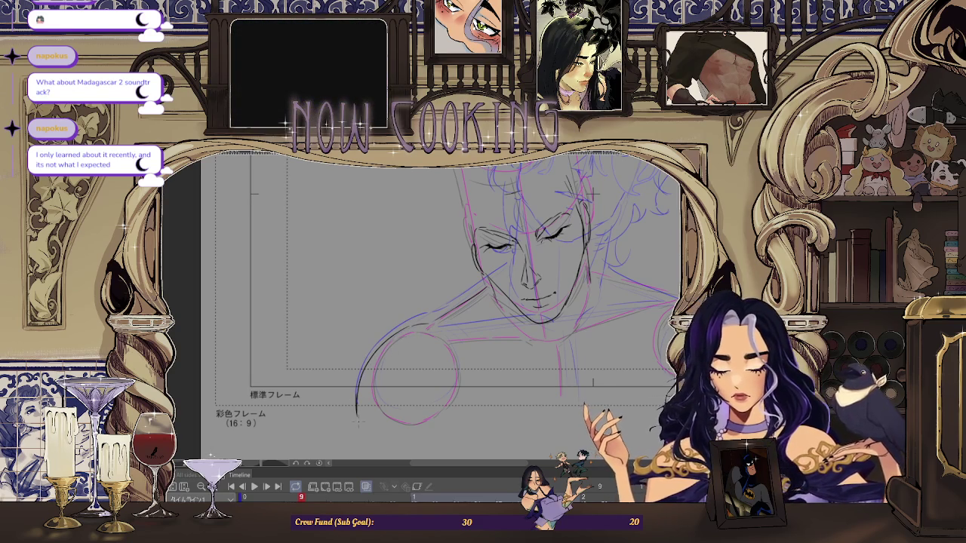
key("ctrl+minus")
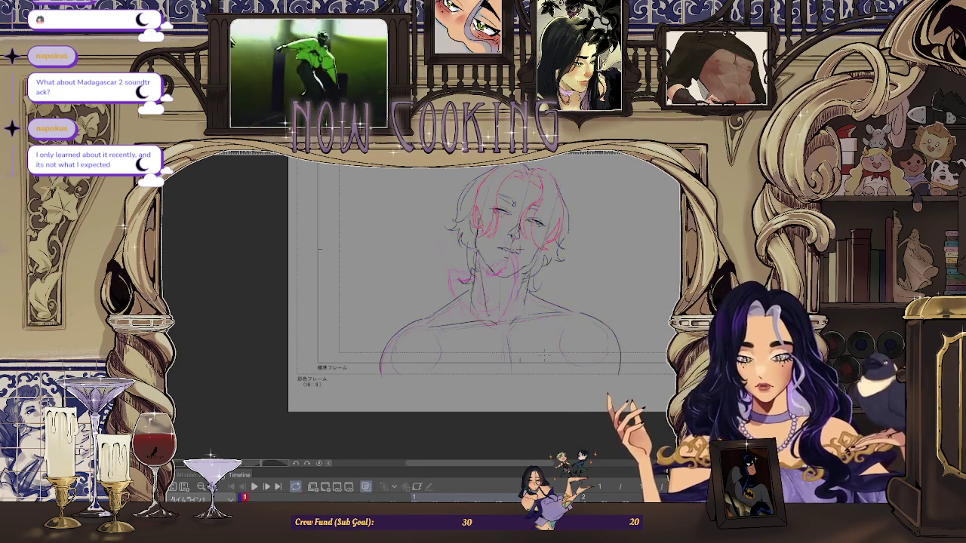
Zoom in on the face and undo the stray stroke mark.
key("ctrl+plus")
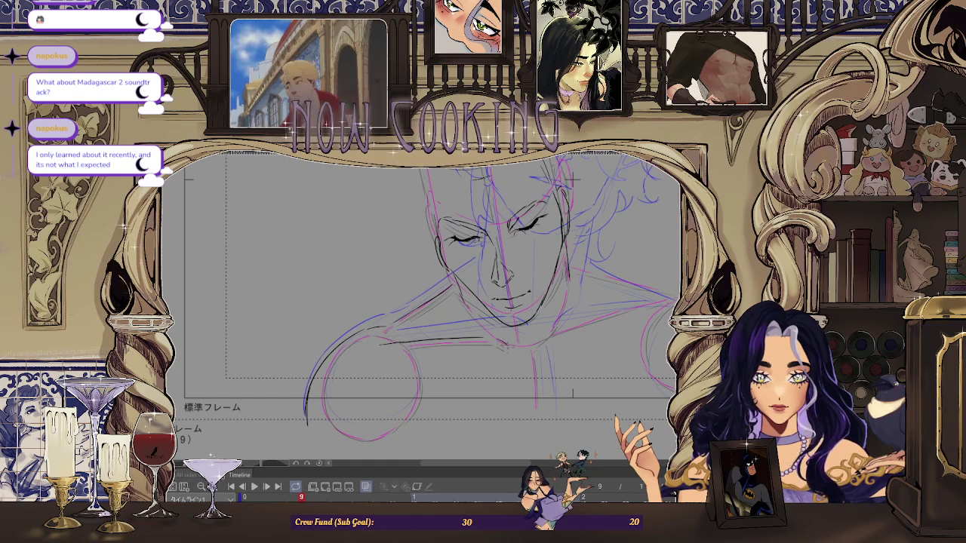
scroll(572, 179, "up", 2)
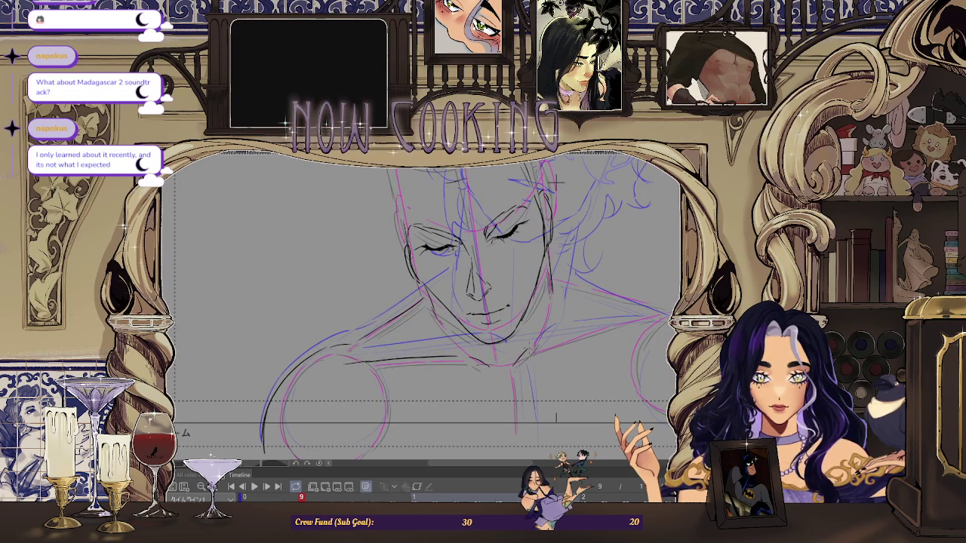
scroll(556, 182, "down", 1)
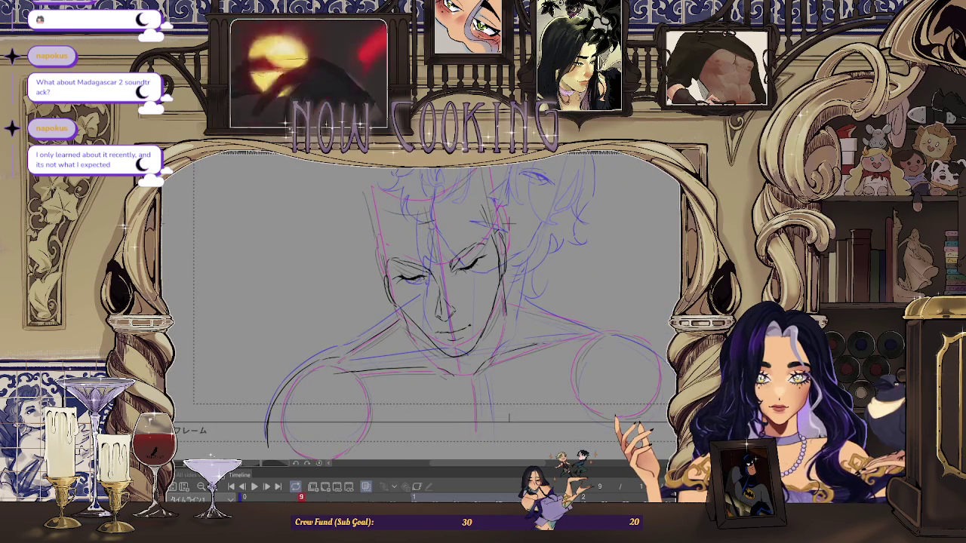
scroll(601, 298, "up", 1)
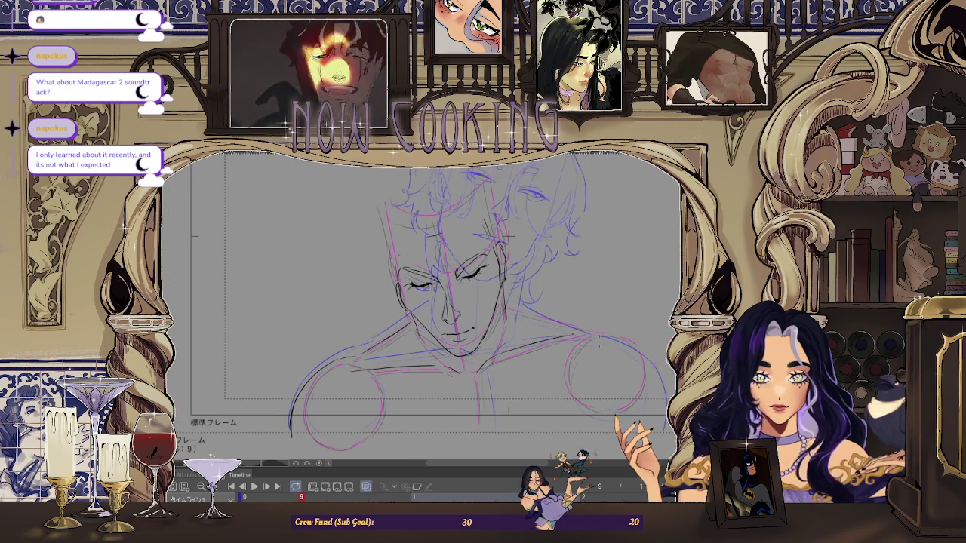
scroll(601, 299, "up", 1)
scroll(475, 204, "up", 1)
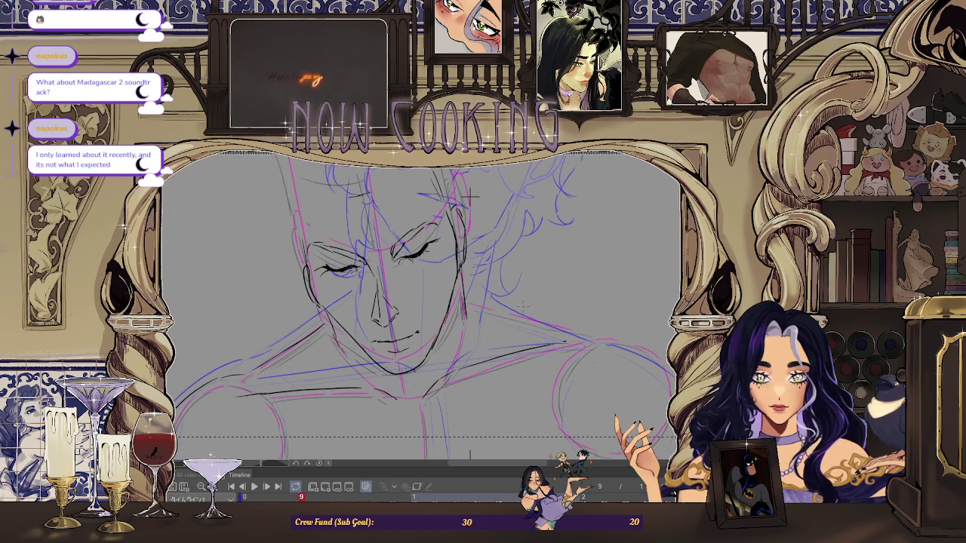
key("ctrl+z")
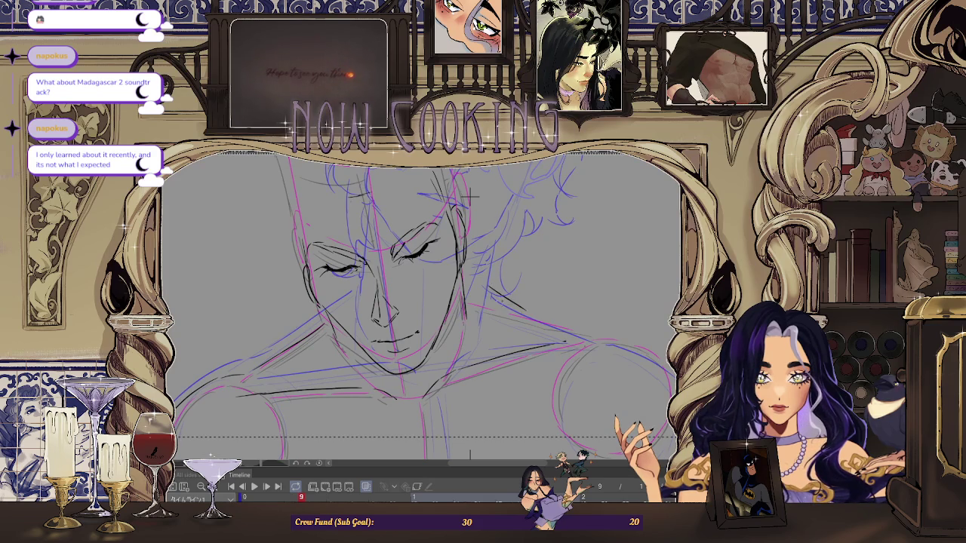
Flip the canvas, ink another dark shoulder line, then zoom out and play the animation.
scroll(470, 196, "down", 3)
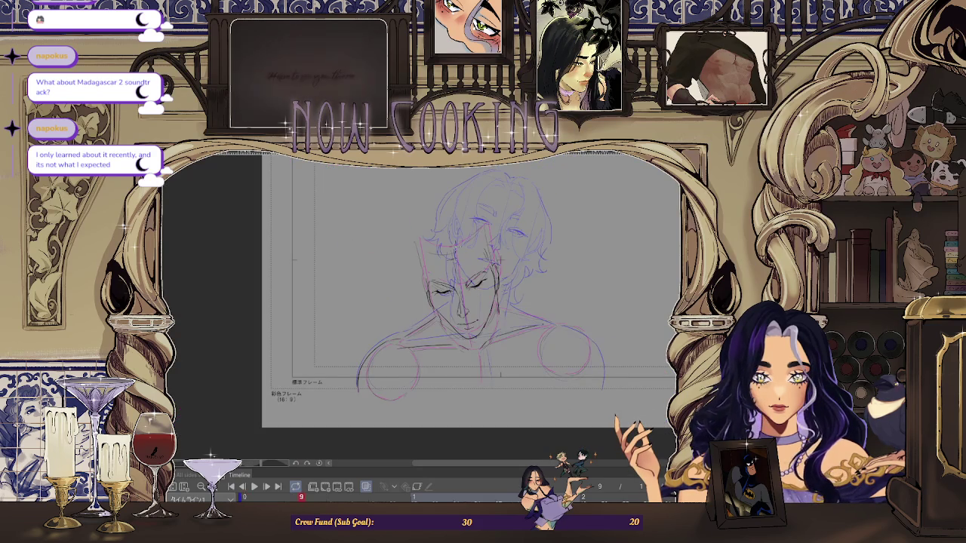
scroll(423, 302, "up", 3)
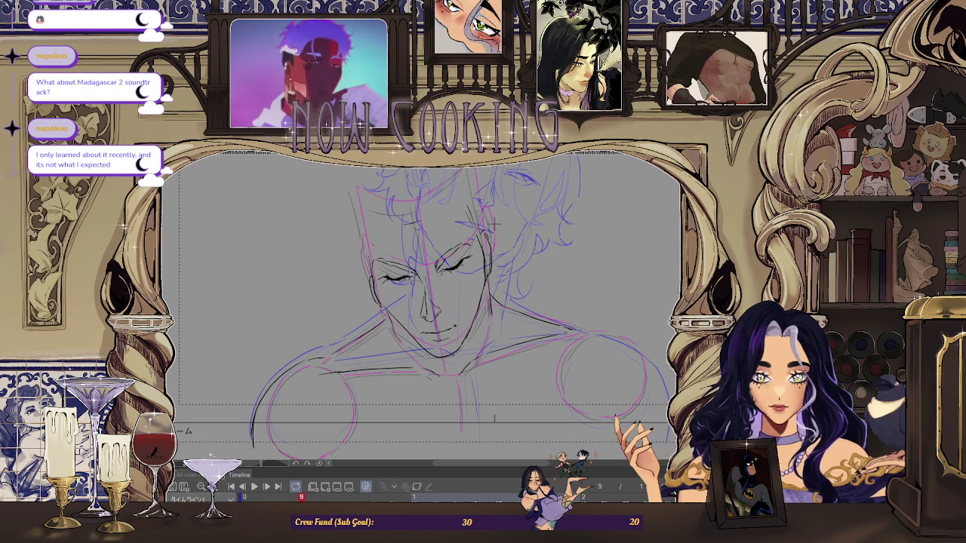
scroll(554, 296, "up", 2)
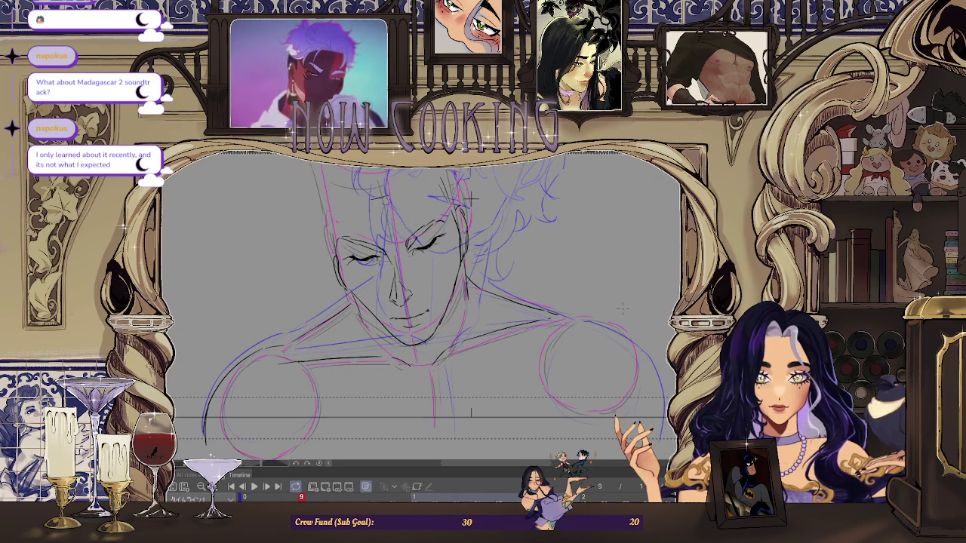
key("h")
scroll(368, 197, "up", 2)
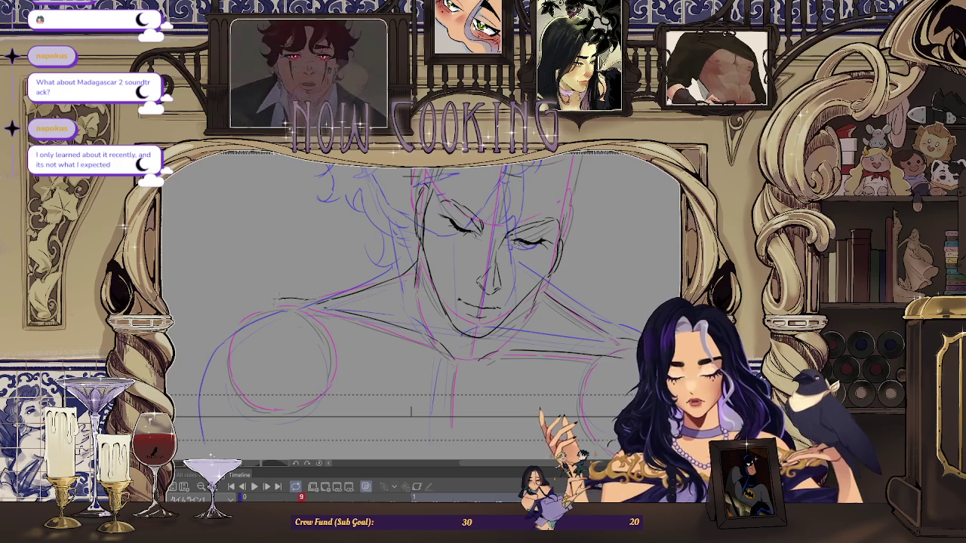
left_click_drag(224, 332, 302, 302)
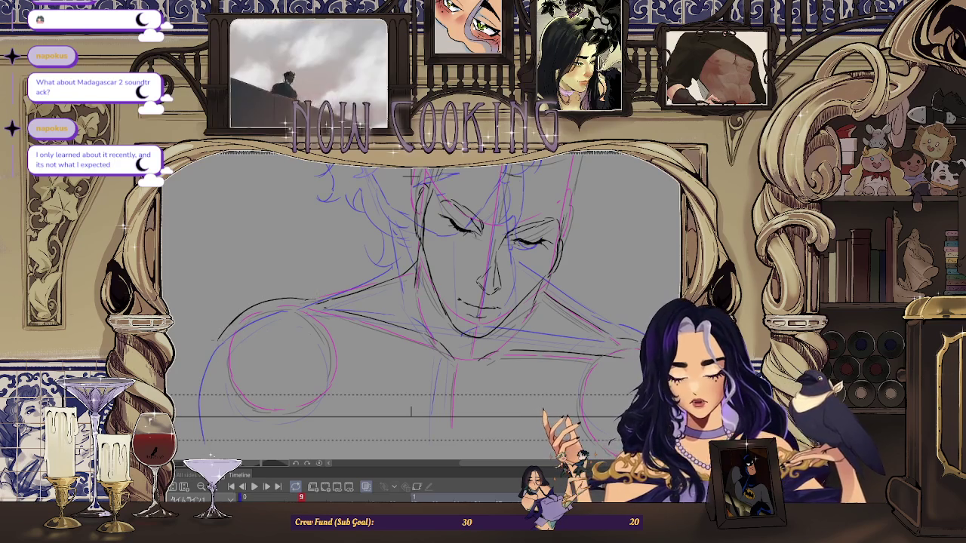
key("ctrl+minus")
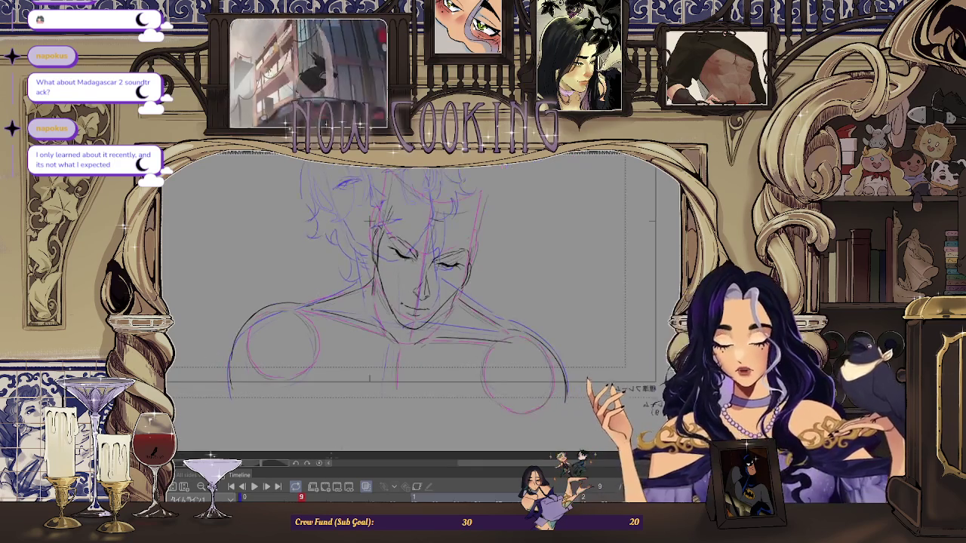
key("Return")
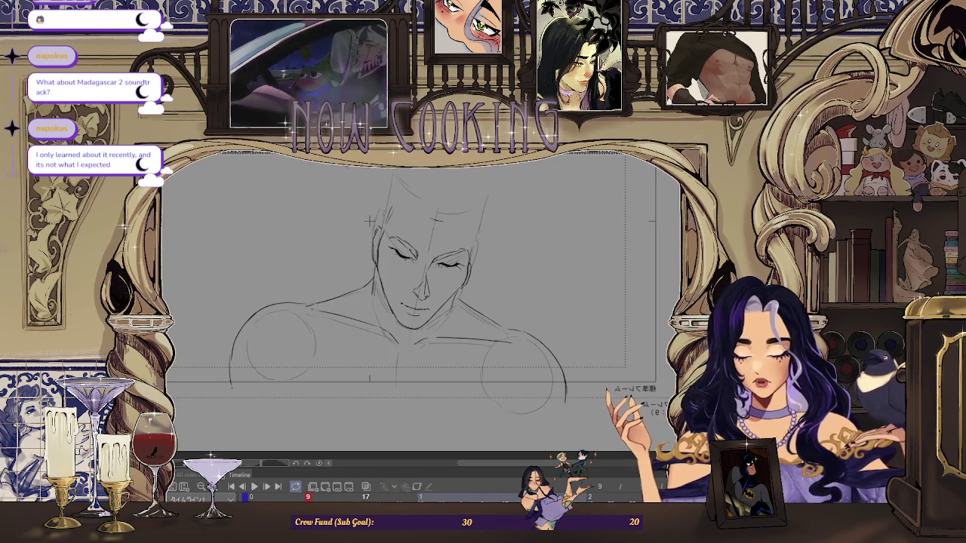
Reset the canvas rotation to 0° so the sketch sits upright.
left_click_drag(370, 221, 320, 294)
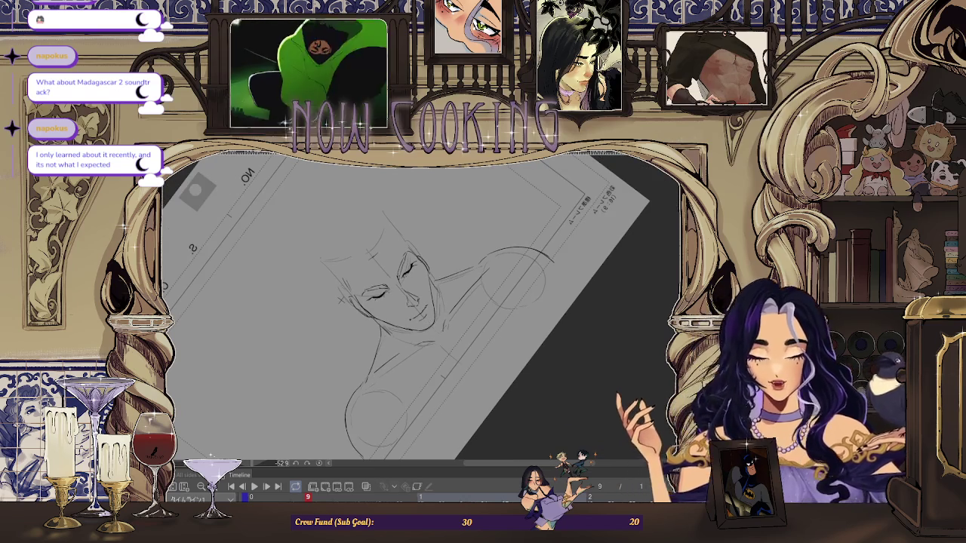
left_click_drag(321, 294, 461, 241)
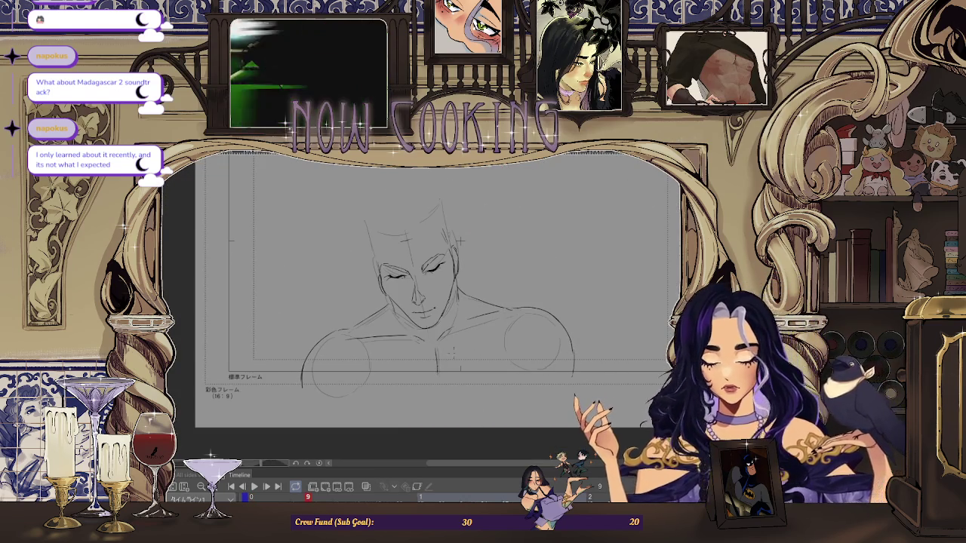
scroll(403, 302, "up", 2)
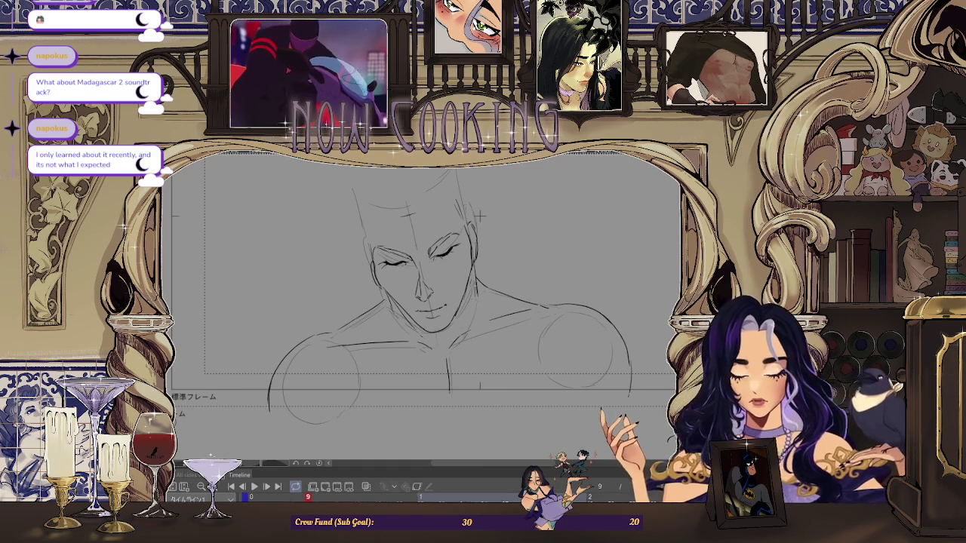
Play back the animation frames while zooming in and out to review them.
key("ctrl+minus")
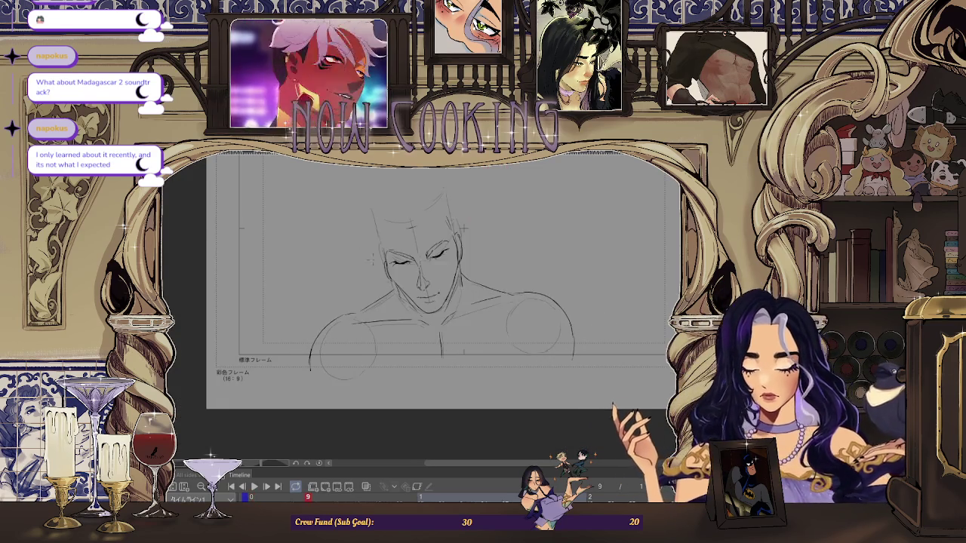
key("ctrl+plus")
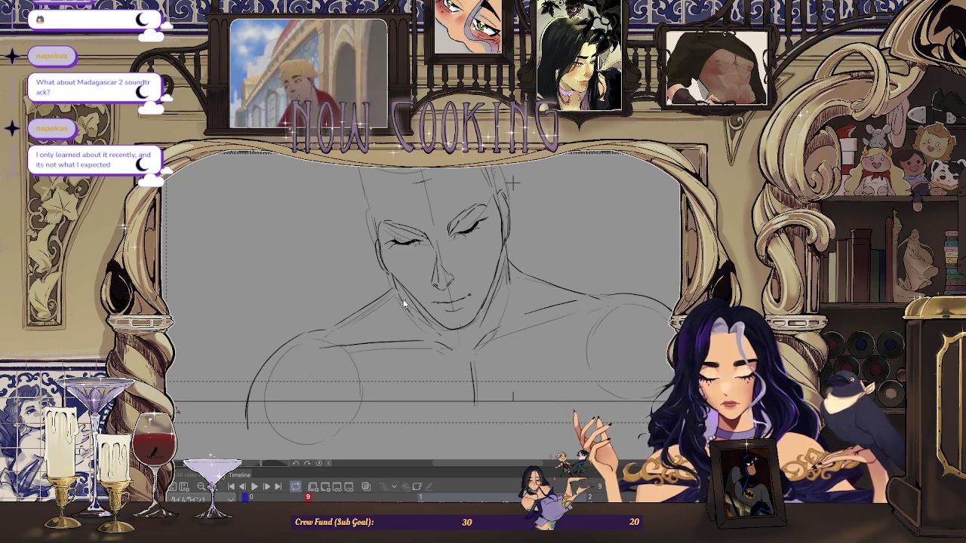
key("ctrl+minus")
key("space")
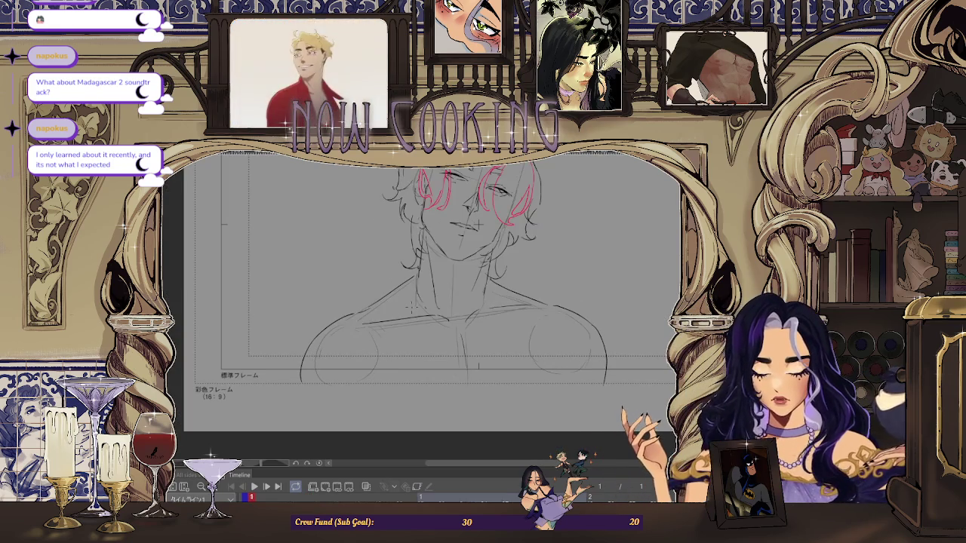
key("ctrl+plus")
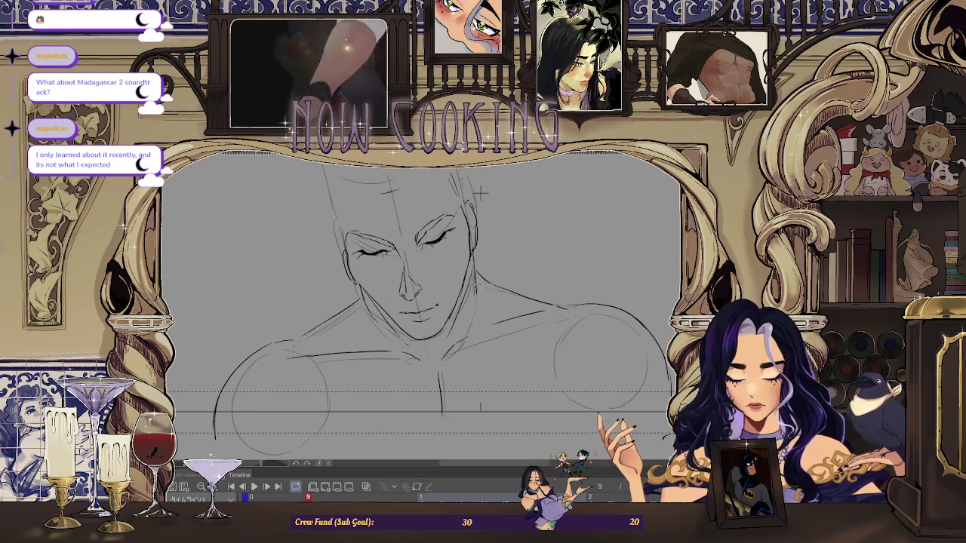
key("ctrl+minus")
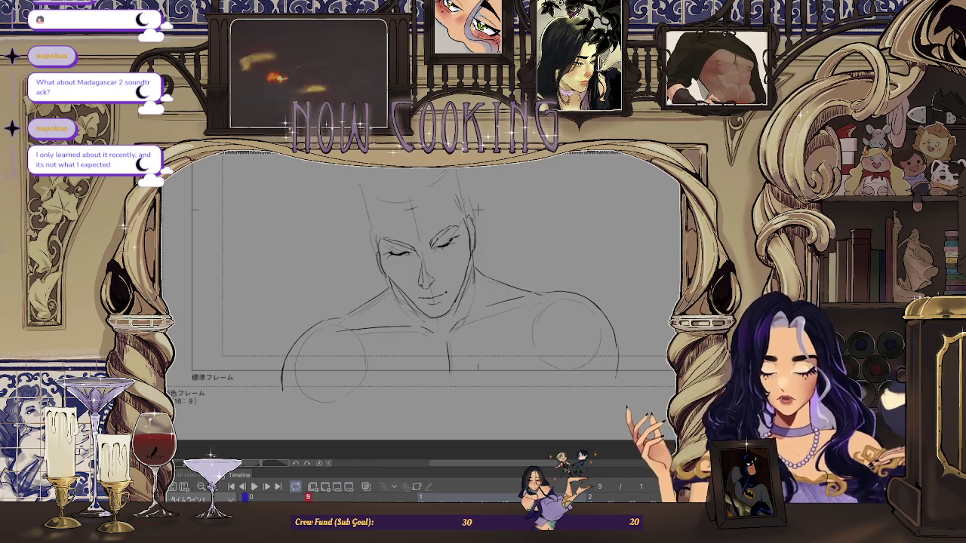
key("ctrl+plus")
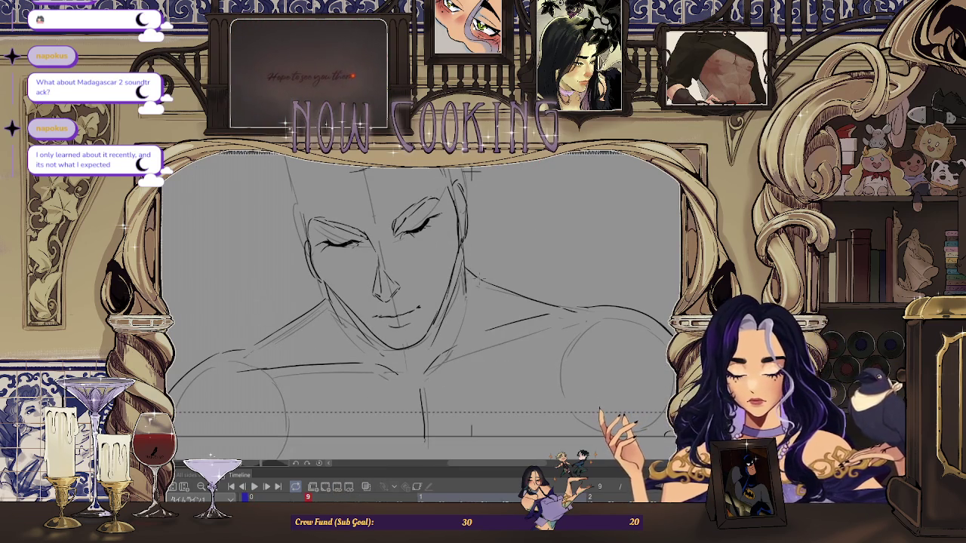
Turn on onion skin so neighbouring frames show in blue and pink, then zoom in.
scroll(471, 172, "down", 2)
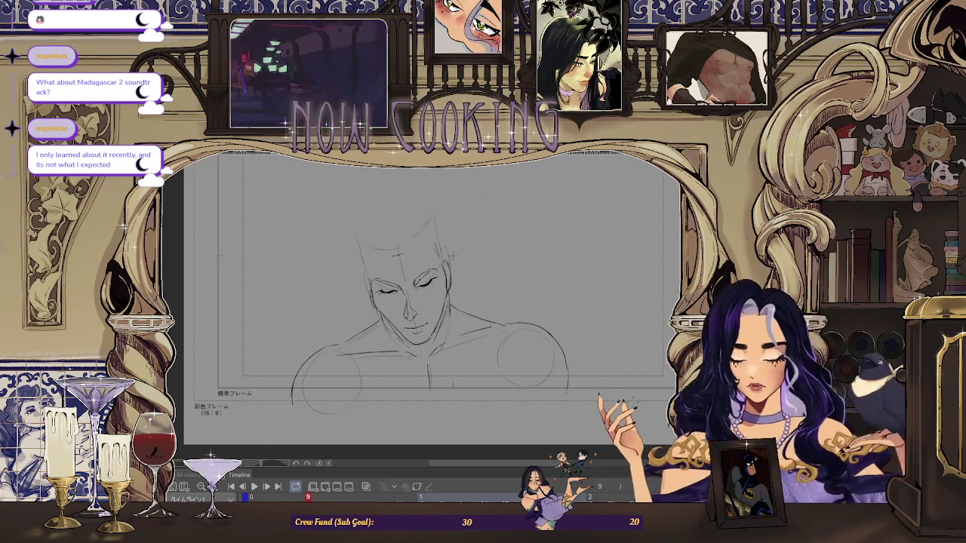
left_click(366, 487)
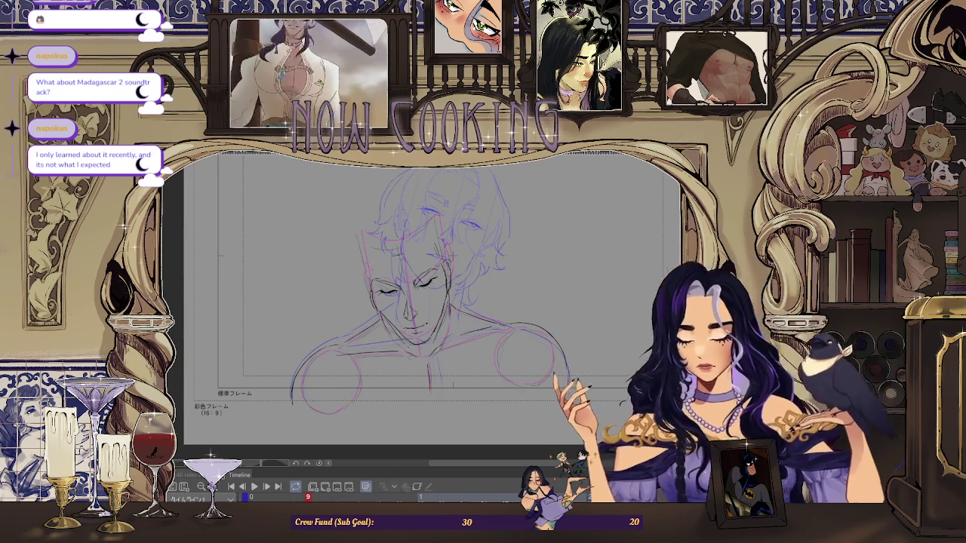
scroll(443, 390, "up", 5)
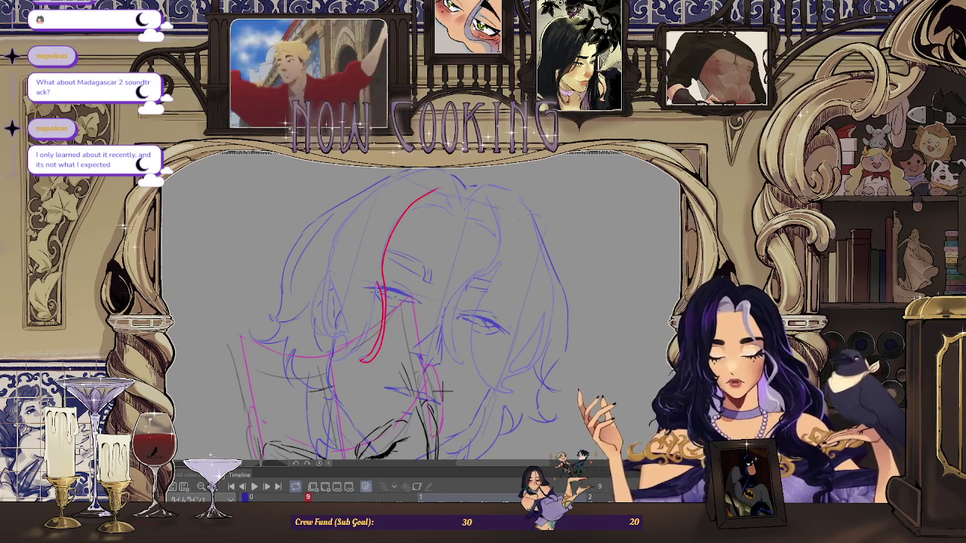
Draw red hair strands over the forehead, a long arc over the crown, and short parting strokes.
left_click_drag(334, 242, 347, 357)
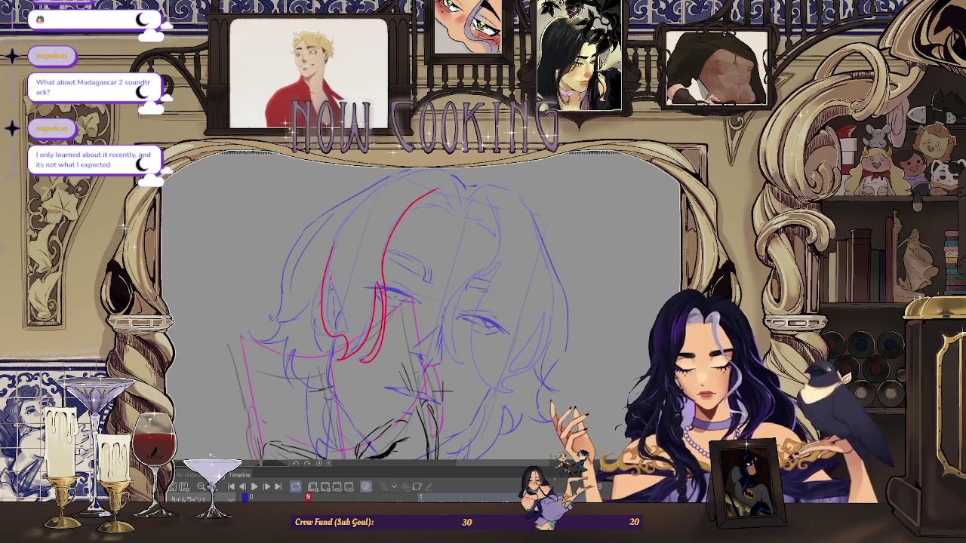
left_click_drag(332, 273, 348, 332)
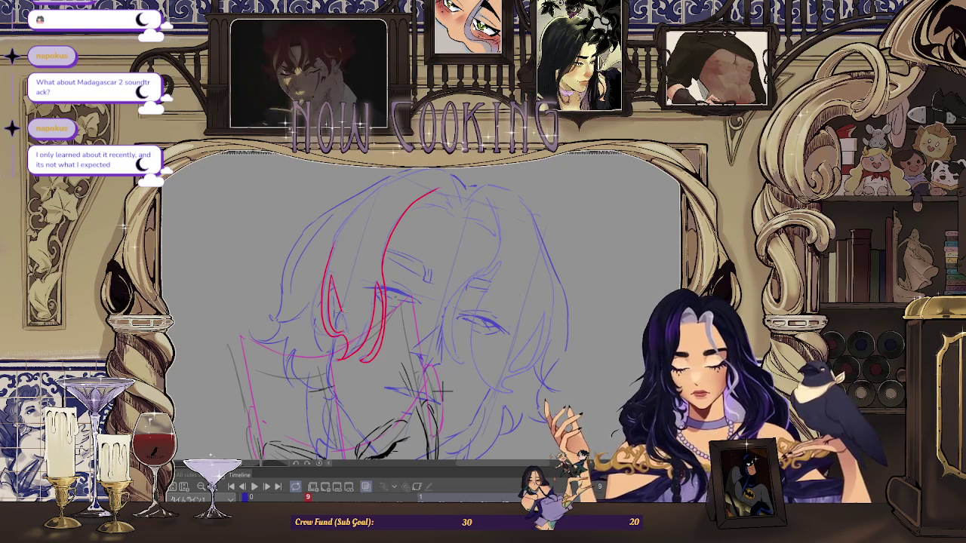
scroll(423, 317, "up", 2)
mouse_move(306, 320)
left_mouse_down()
mouse_move(460, 231)
mouse_move(462, 252)
left_mouse_up()
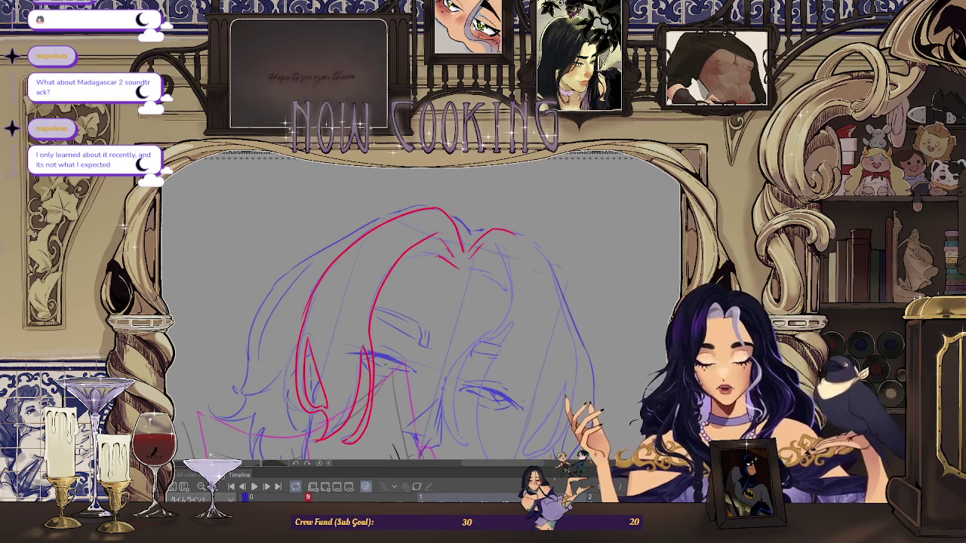
scroll(490, 256, "up", 1)
scroll(477, 265, "down", 1)
mouse_move(467, 270)
left_mouse_down()
mouse_move(489, 276)
mouse_move(454, 268)
mouse_move(490, 281)
left_mouse_up()
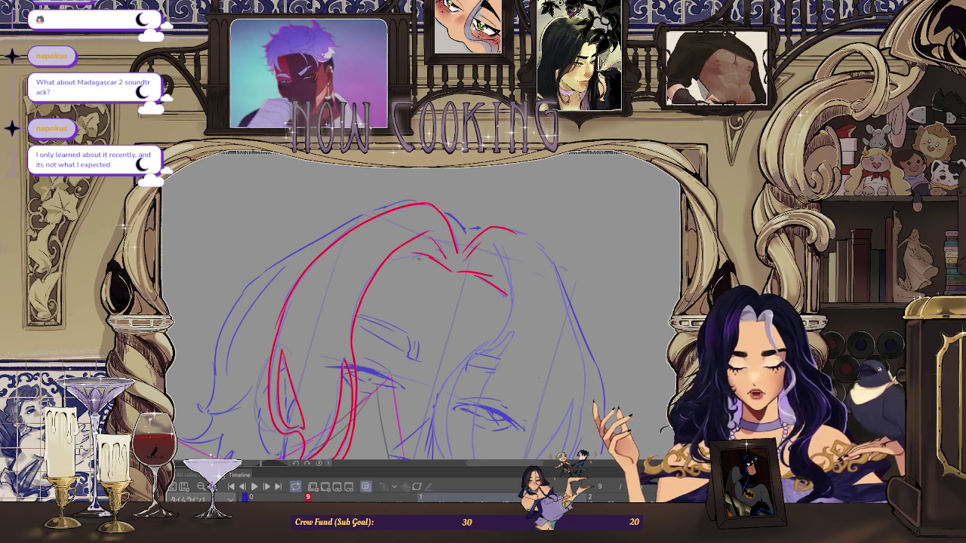
left_click_drag(419, 258, 384, 261)
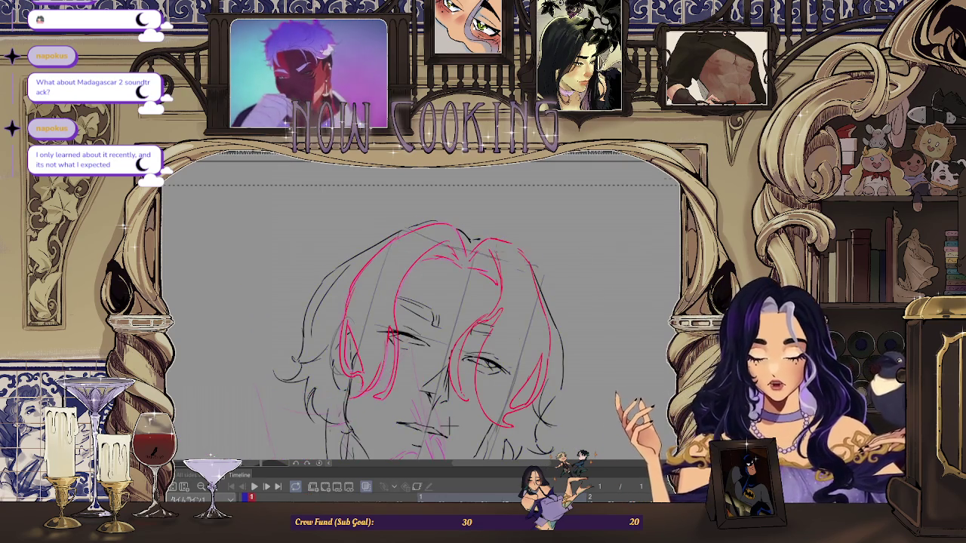
scroll(407, 272, "up", 2)
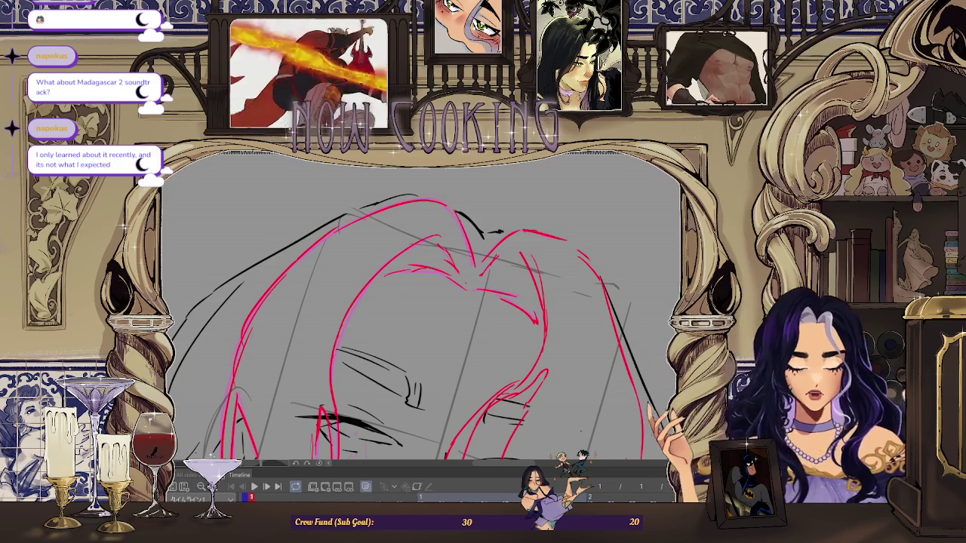
Move the timeline to frame 9 of the animation.
scroll(418, 275, "up", 1)
scroll(418, 276, "up", 1)
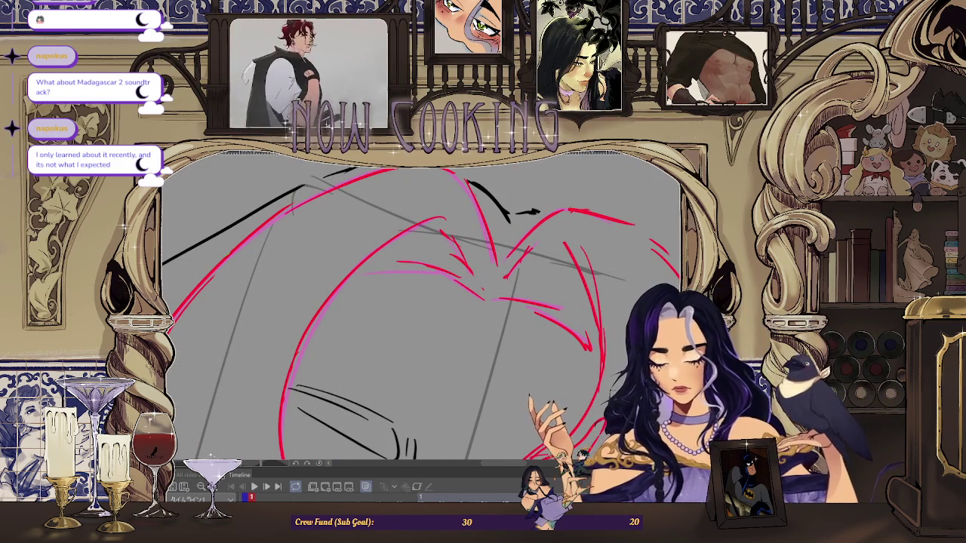
scroll(391, 275, "up", 1)
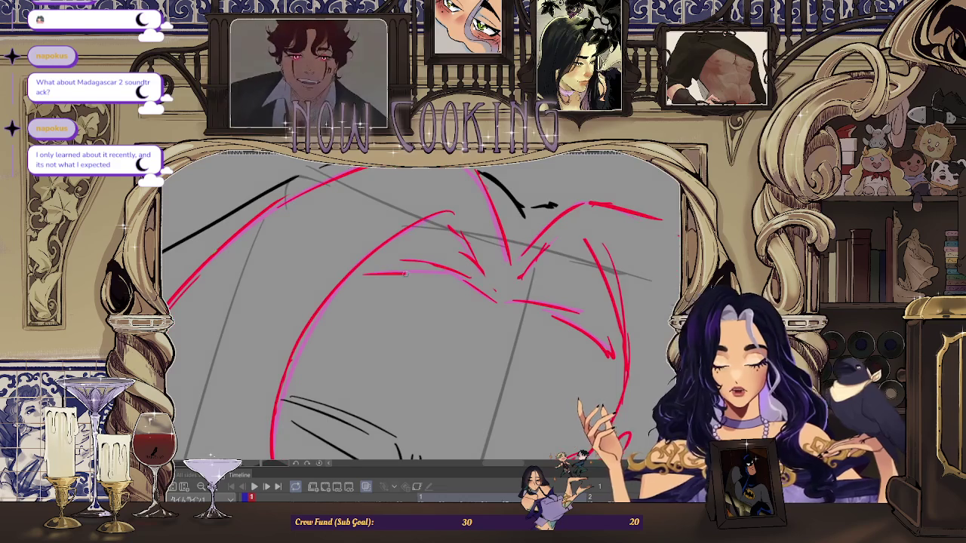
scroll(455, 277, "down", 1)
scroll(490, 273, "down", 1)
scroll(571, 268, "down", 1)
key("Right")
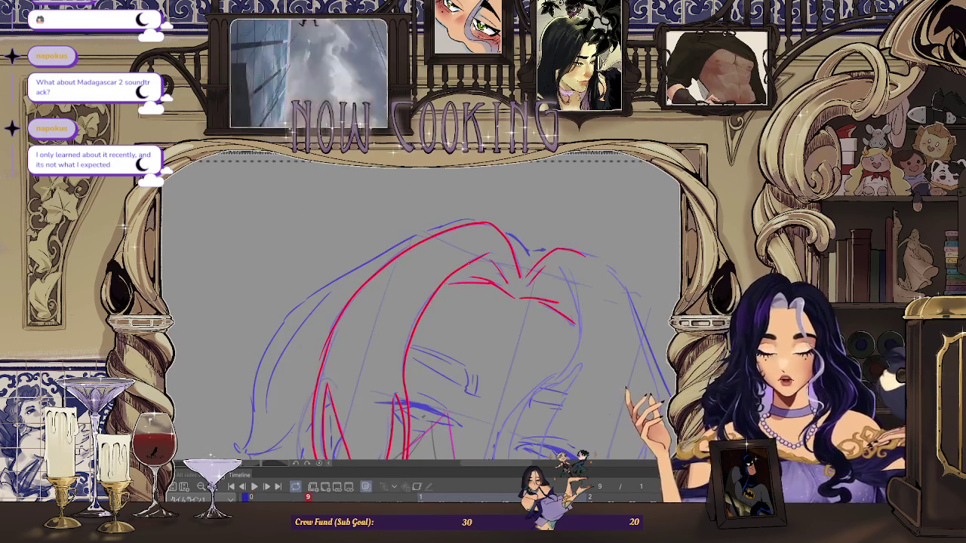
Zoom, pan and rotate the view to inspect the red hair strands on frame 9.
scroll(481, 217, "up", 1)
scroll(482, 218, "up", 1)
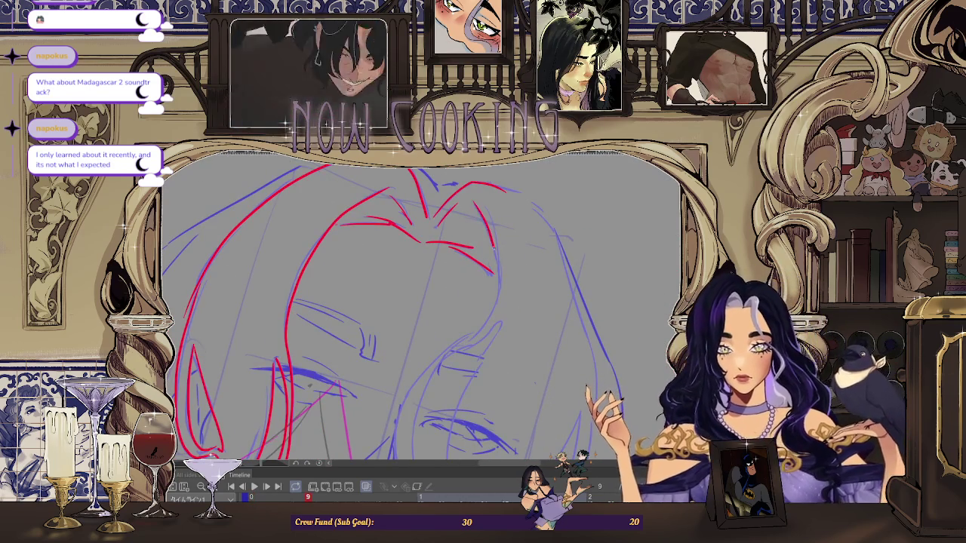
scroll(423, 309, "down", 2)
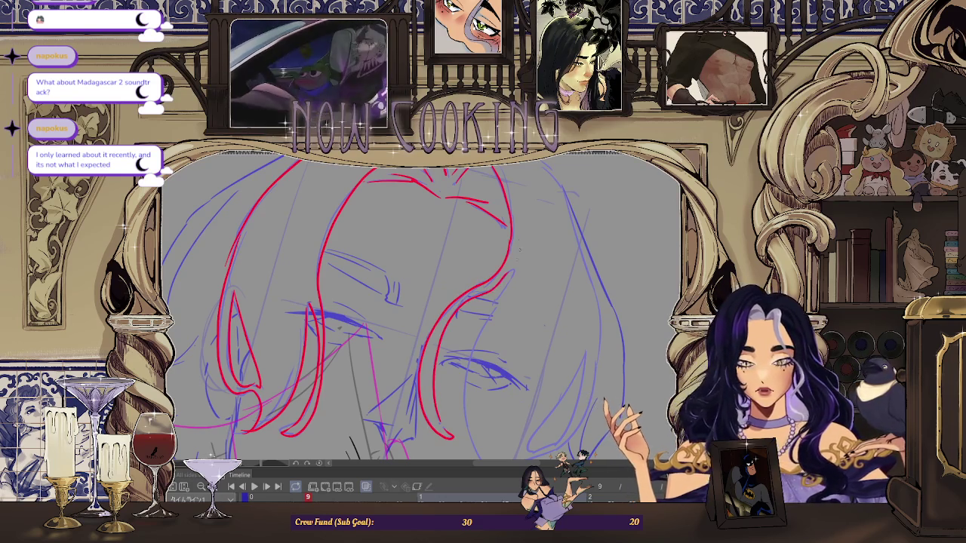
scroll(414, 422, "up", 1)
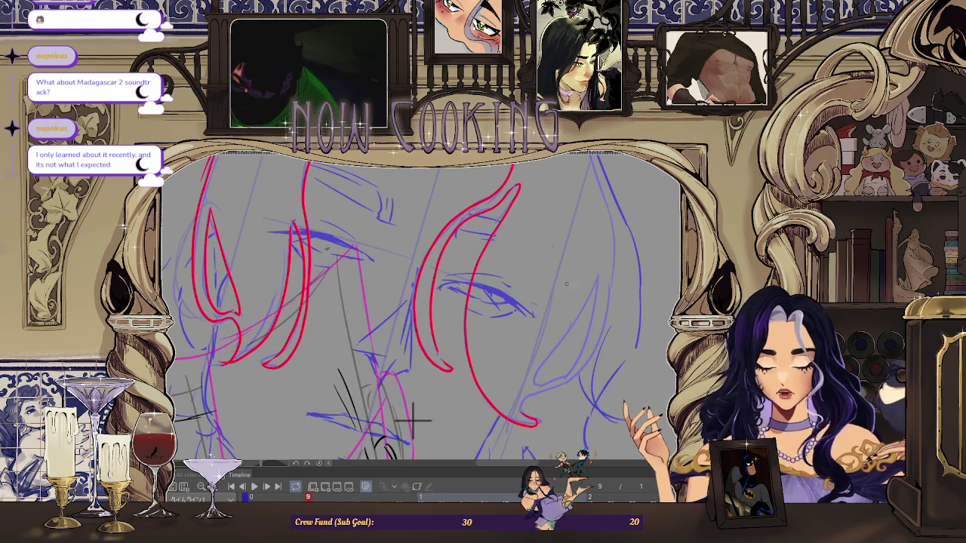
scroll(414, 422, "up", 1)
left_click_drag(382, 408, 375, 426)
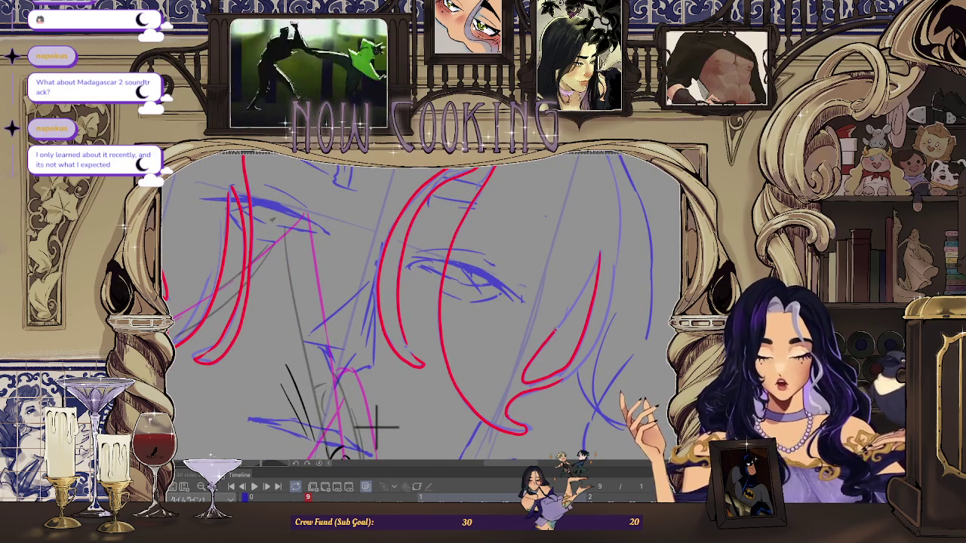
mouse_move(376, 426)
left_mouse_down()
mouse_move(390, 436)
mouse_move(330, 451)
left_mouse_up()
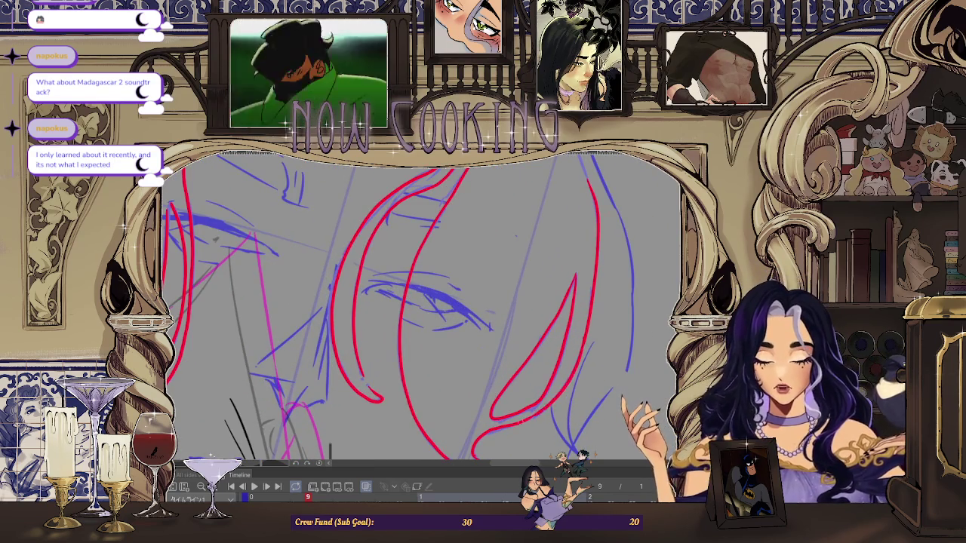
scroll(330, 452, "down", 3)
scroll(399, 442, "up", 3)
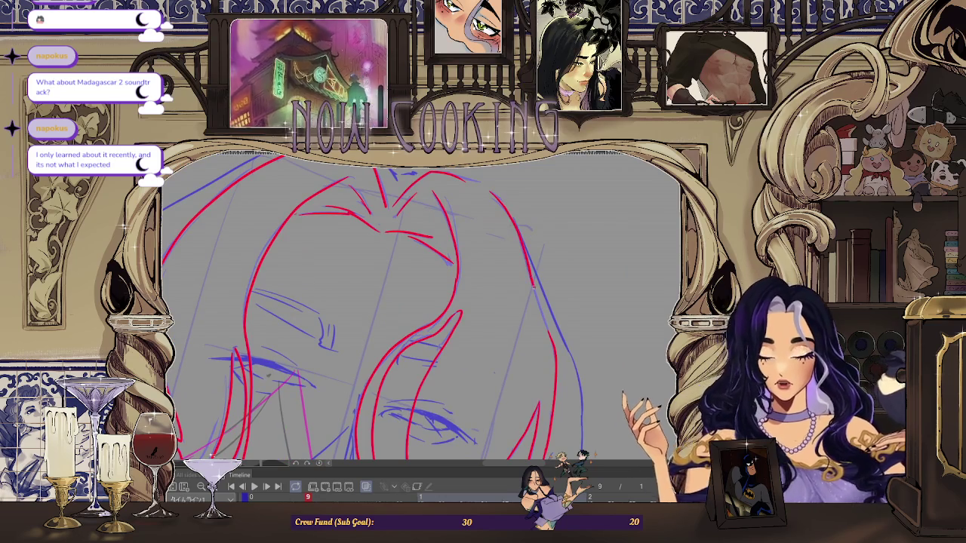
left_click_drag(505, 248, 503, 432)
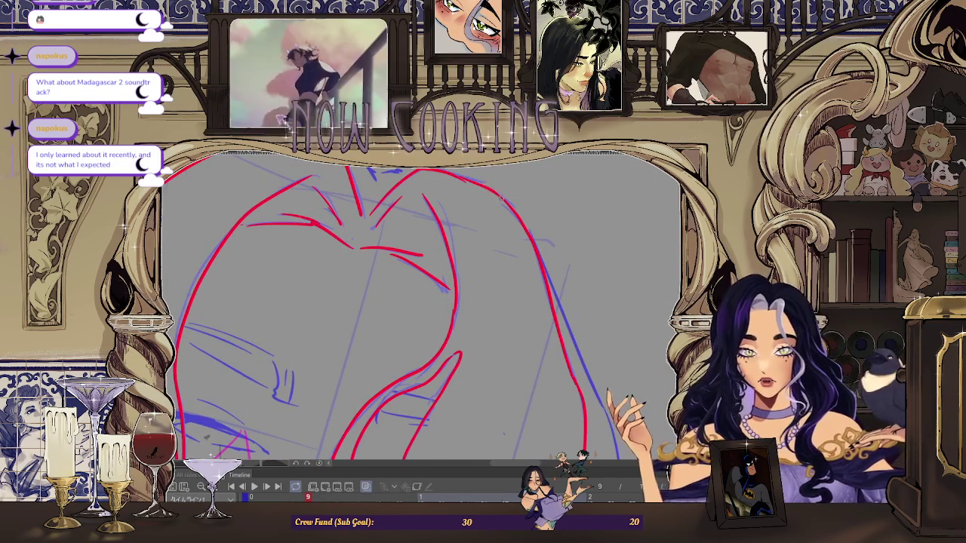
scroll(422, 317, "down", 3)
scroll(422, 317, "down", 1)
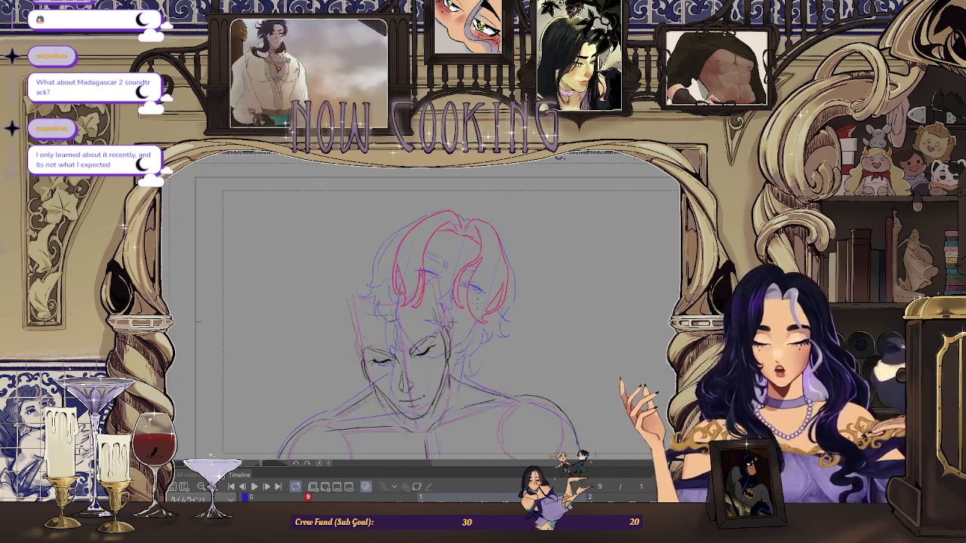
Cancel a stray transform, zoom in, then lasso and clear a selection around the head.
key("ctrl+t")
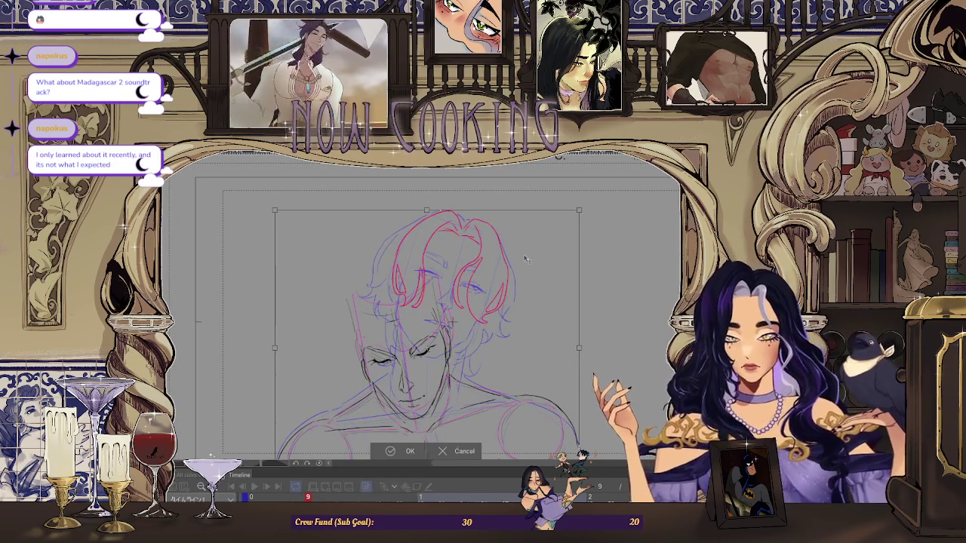
left_click(460, 452)
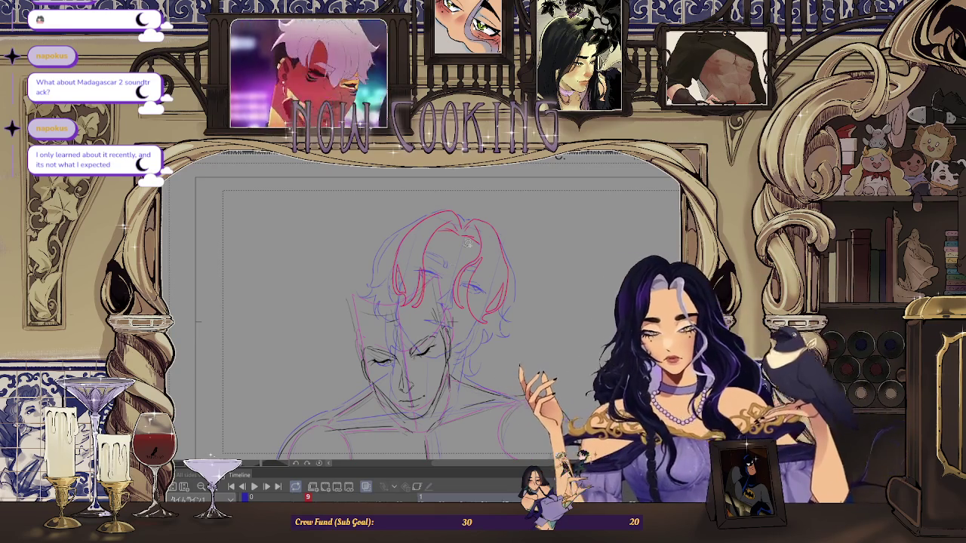
key("ctrl+plus")
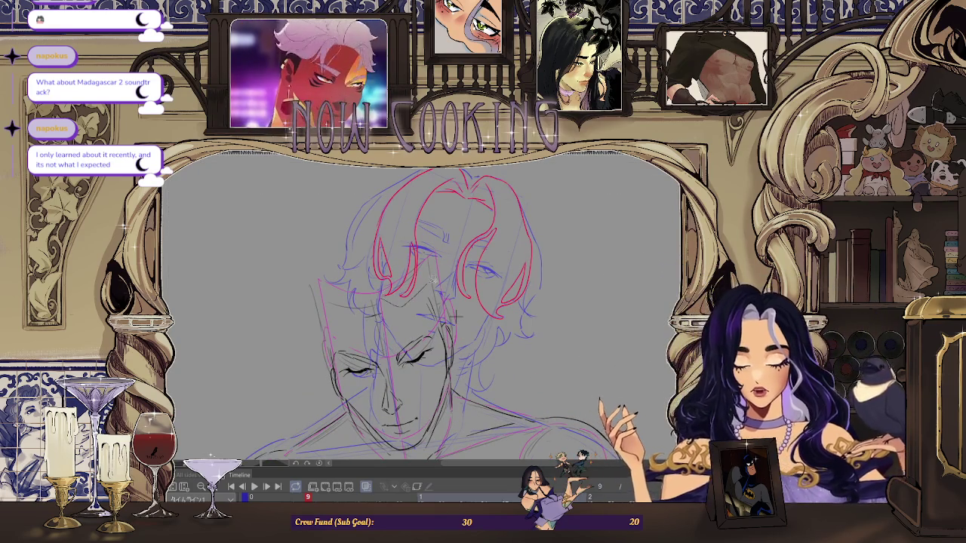
scroll(602, 263, "up", 2)
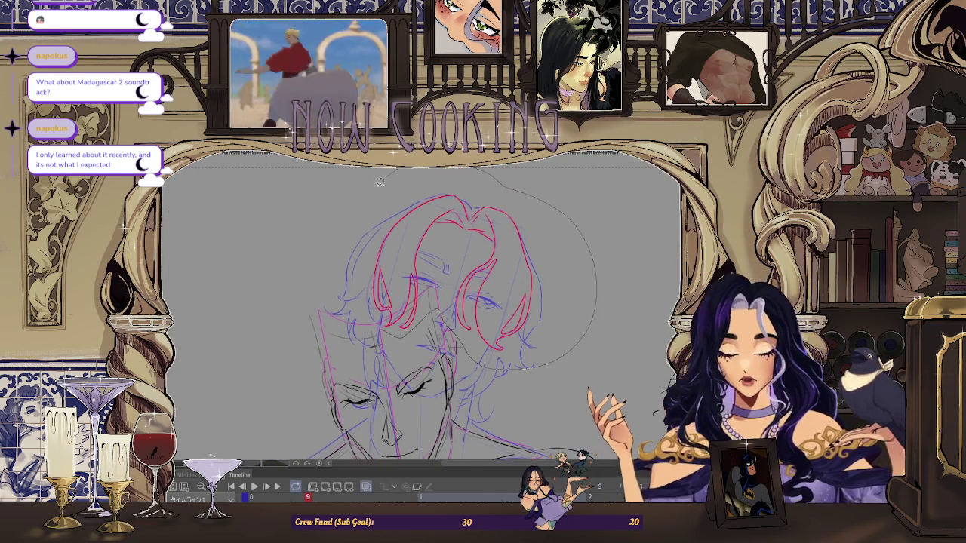
left_click_drag(364, 328, 369, 329)
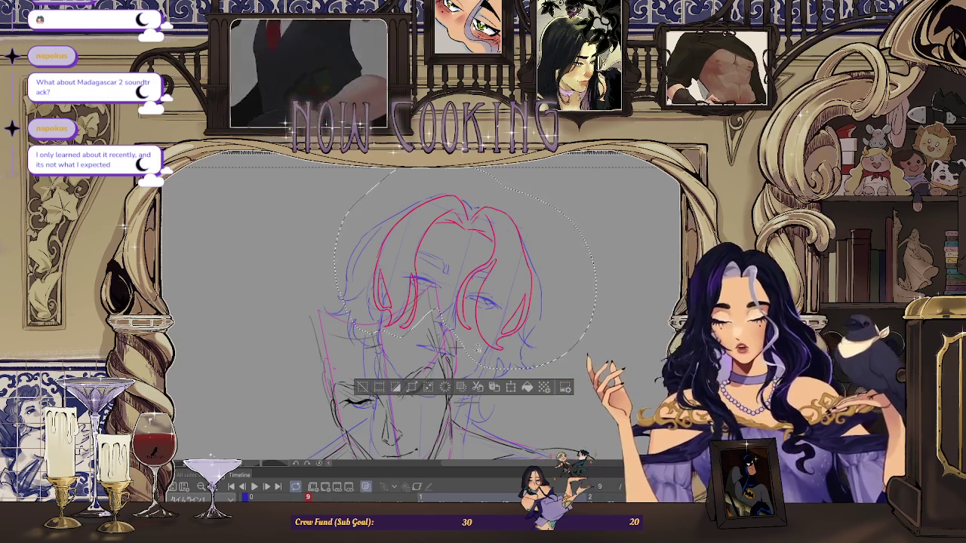
key("ctrl+d")
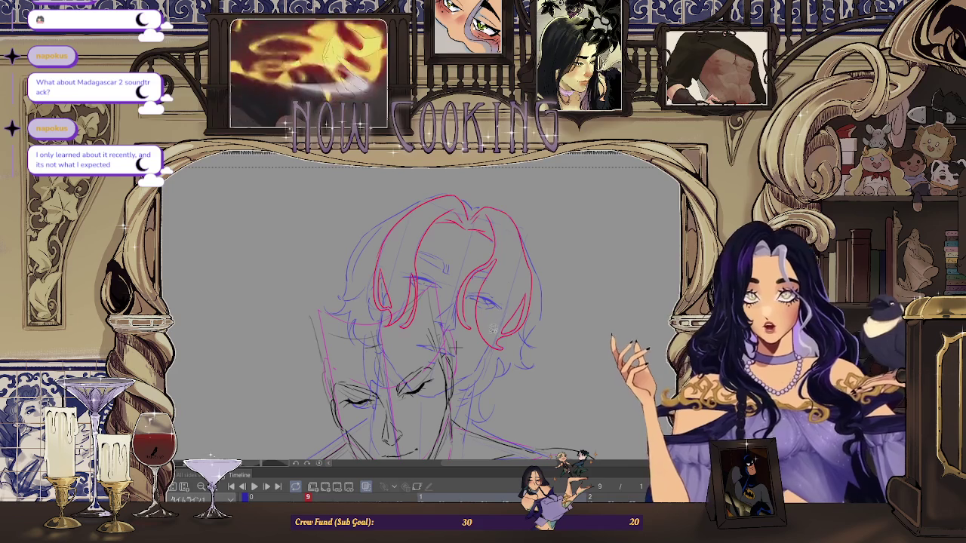
Transform the red hair strands lower-left and rotate them slightly counter-clockwise.
key("ctrl+t")
left_click_drag(455, 348, 421, 392)
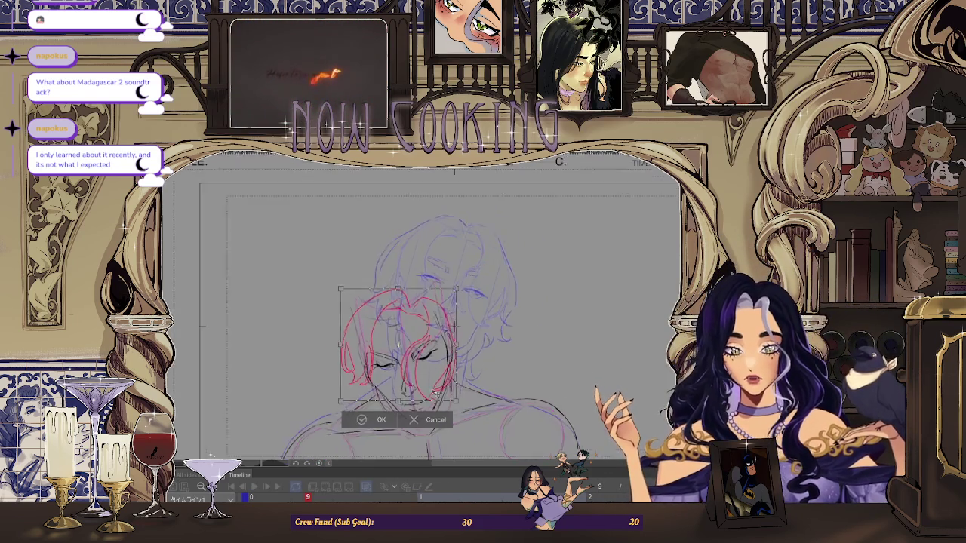
left_click_drag(444, 341, 464, 298)
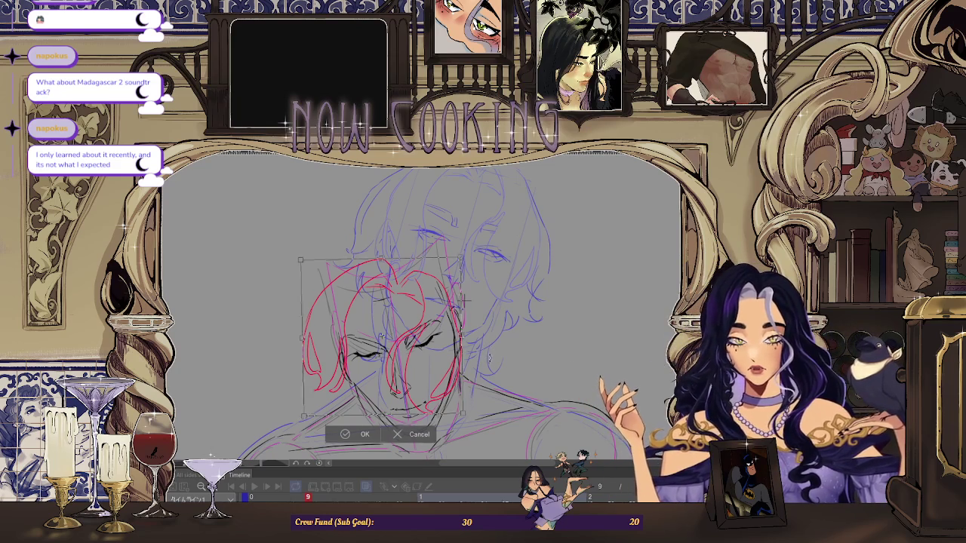
left_click_drag(464, 300, 463, 299)
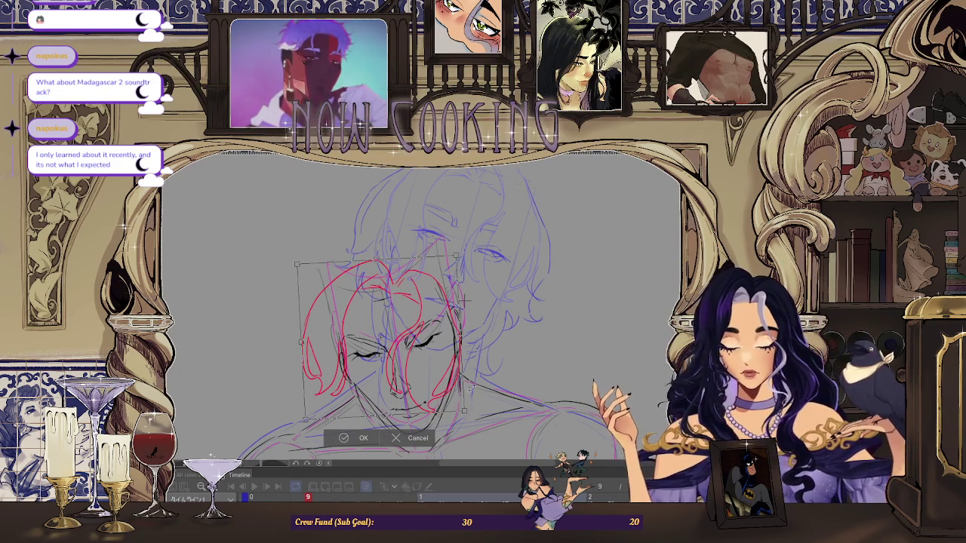
left_click(361, 438)
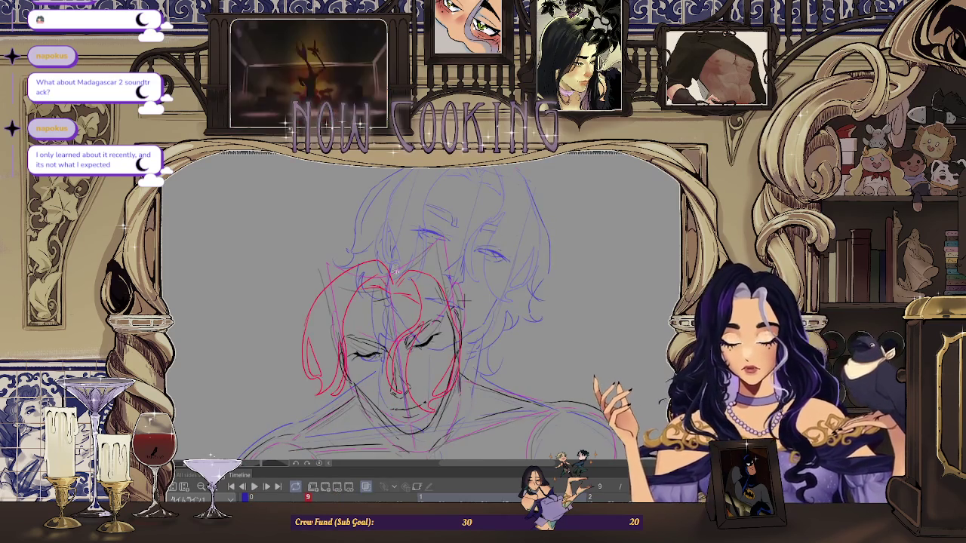
Zoom in and out and flip the canvas to review the frame 9 sketch.
scroll(461, 301, "up", 2)
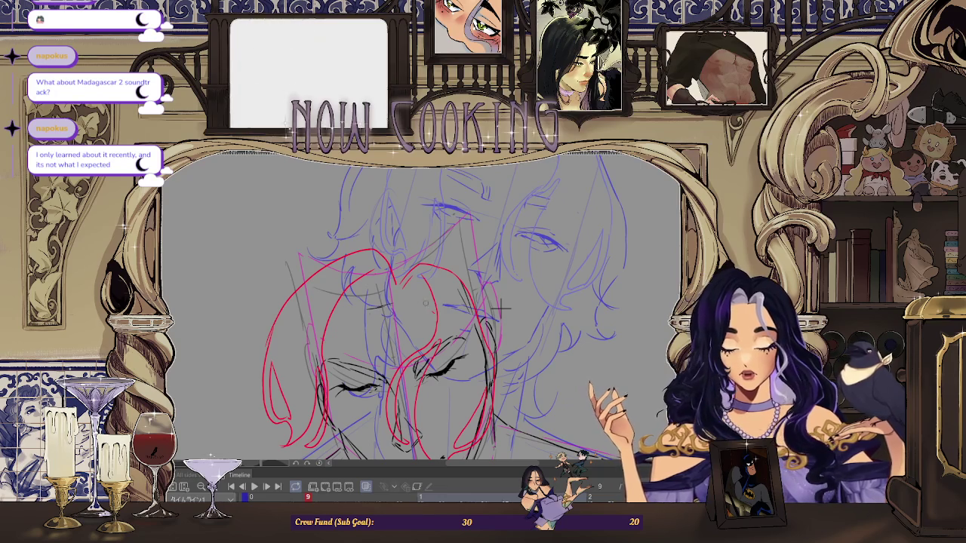
scroll(499, 307, "down", 1)
scroll(483, 308, "down", 1)
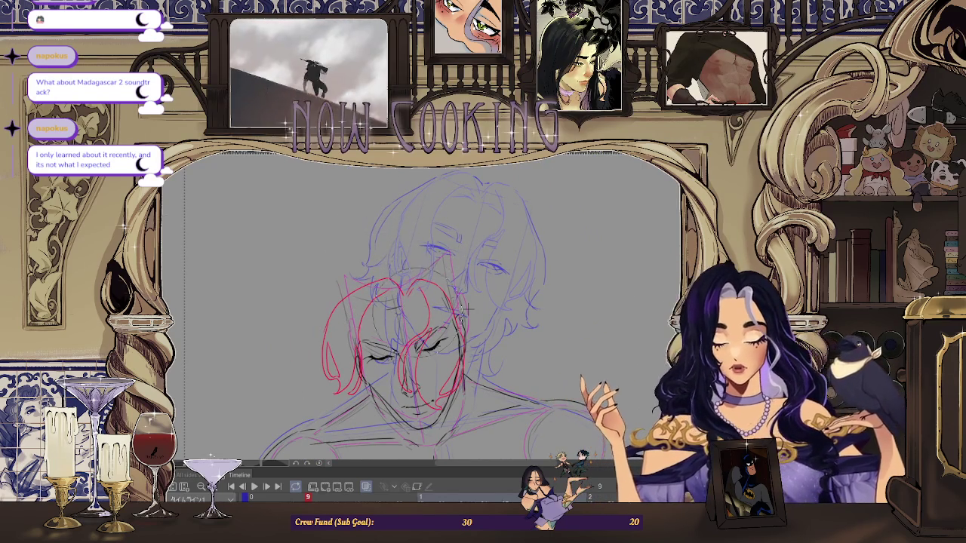
scroll(466, 309, "up", 1)
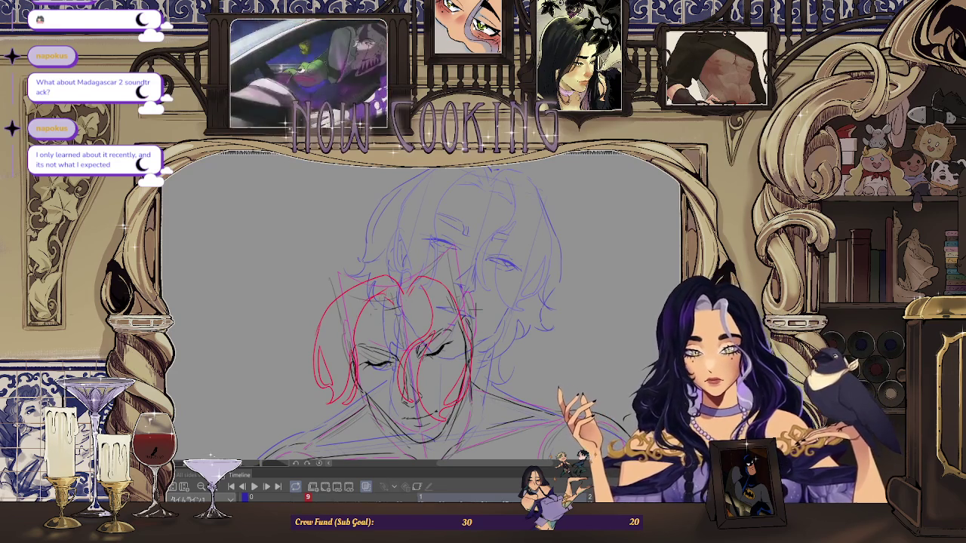
scroll(476, 310, "up", 1)
scroll(516, 317, "up", 1)
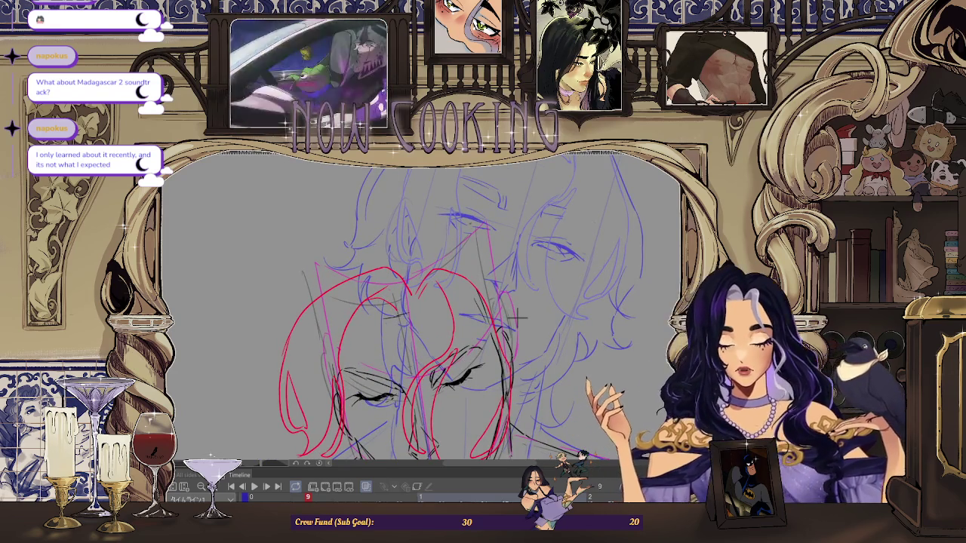
scroll(517, 321, "down", 1)
scroll(498, 329, "down", 1)
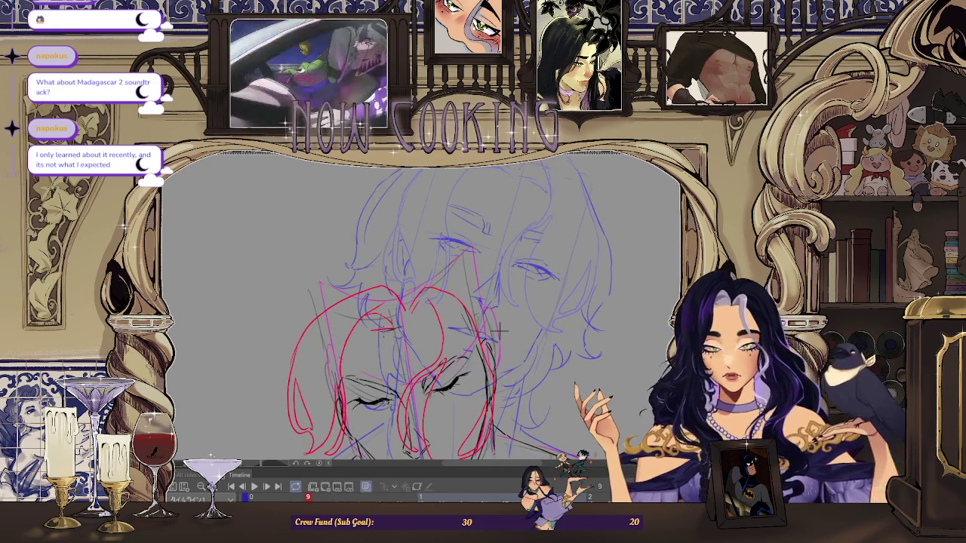
scroll(498, 330, "down", 1)
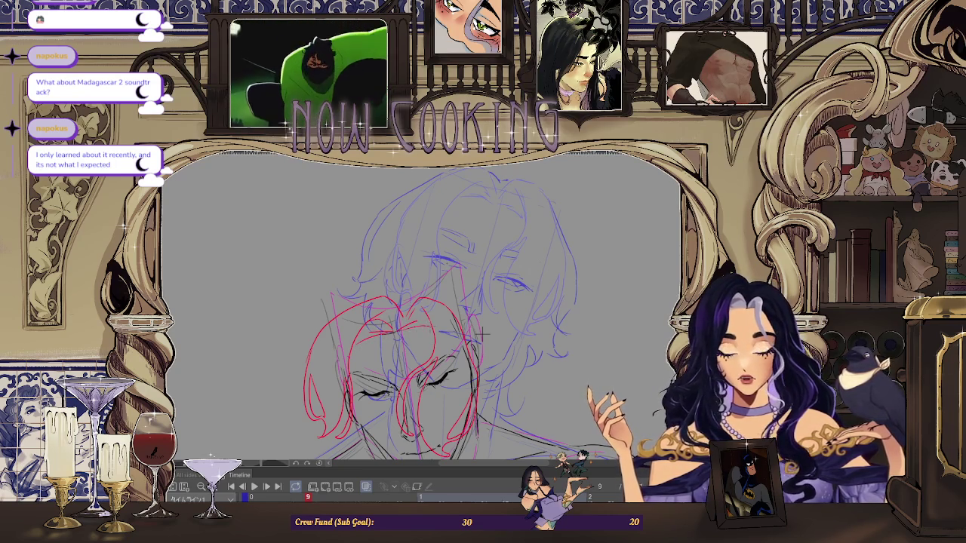
key("ctrl+minus")
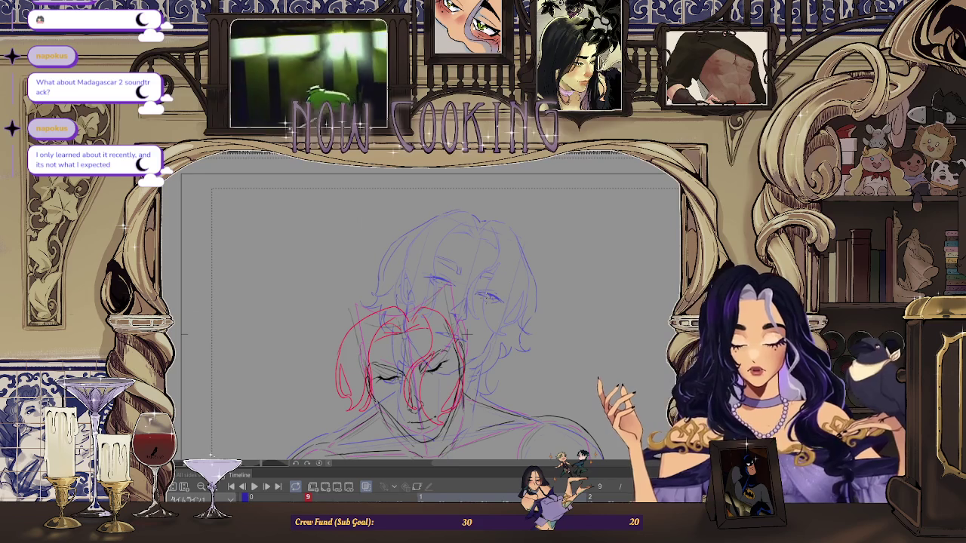
key("h")
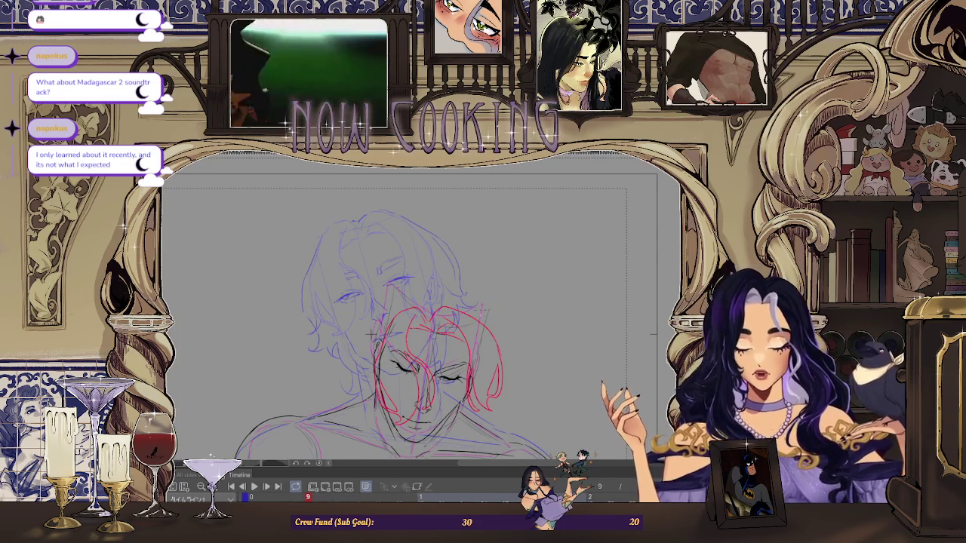
key("ctrl+plus")
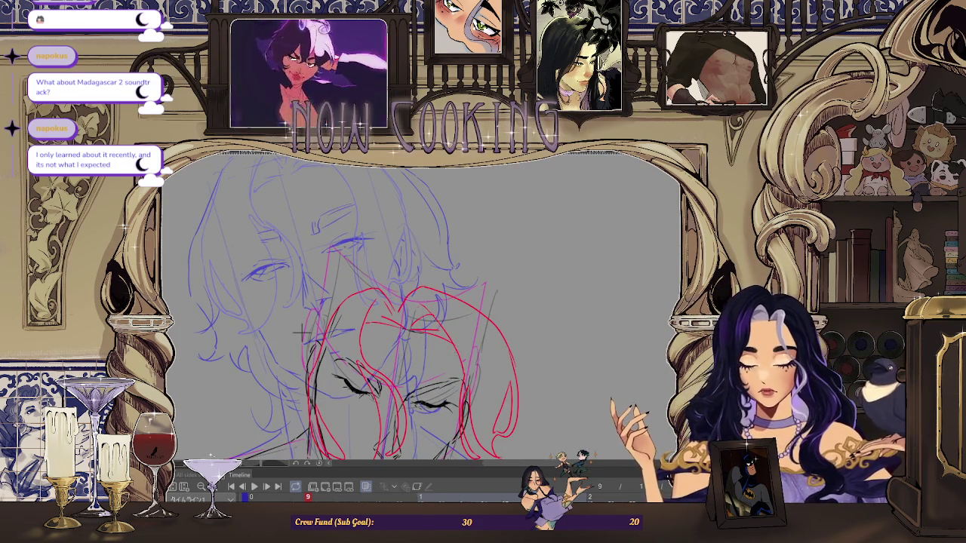
key("ctrl+minus")
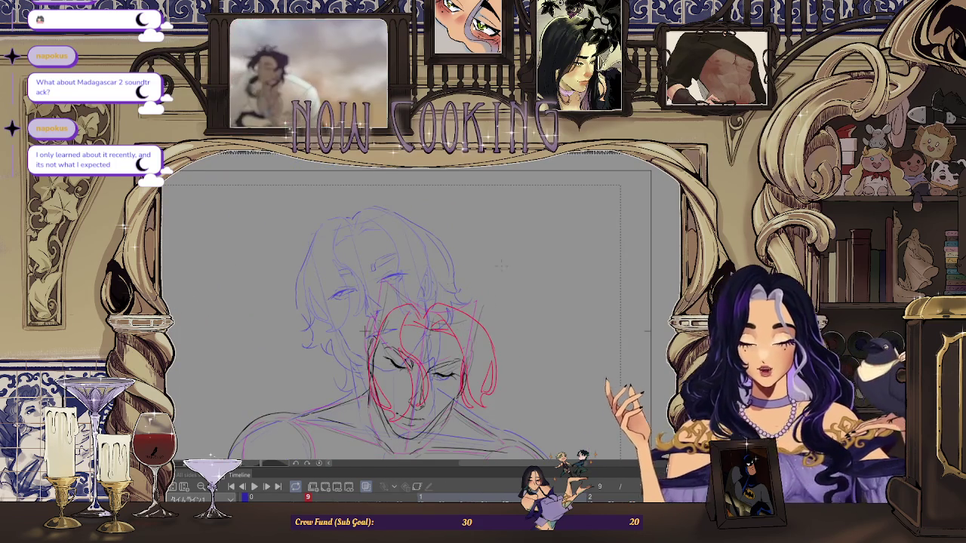
key("ctrl+plus")
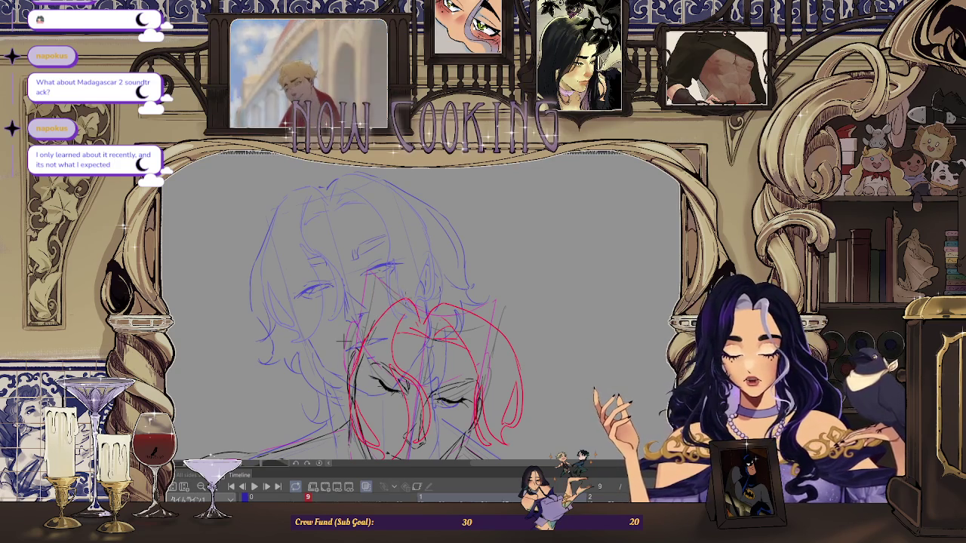
Fit the whole page into view.
scroll(341, 341, "up", 1)
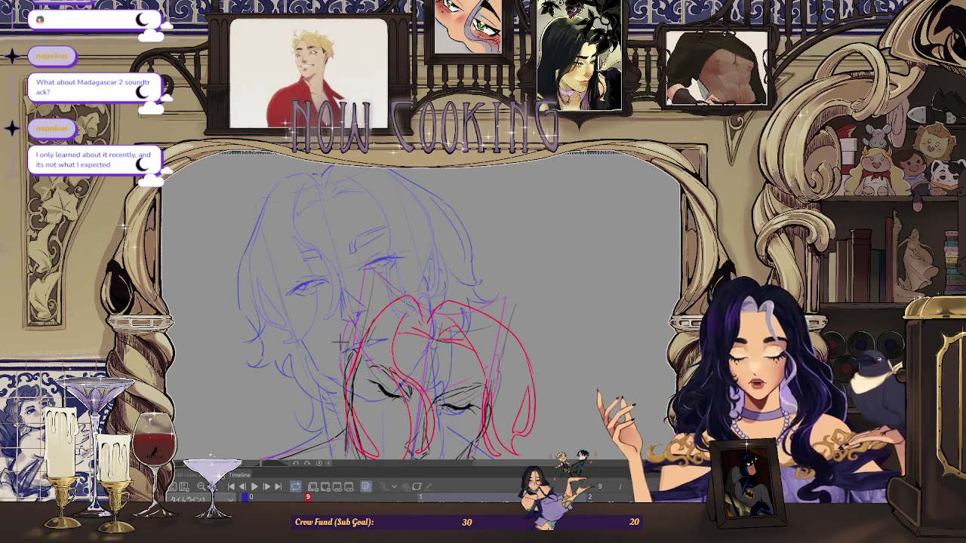
scroll(341, 340, "down", 1)
scroll(352, 330, "up", 2)
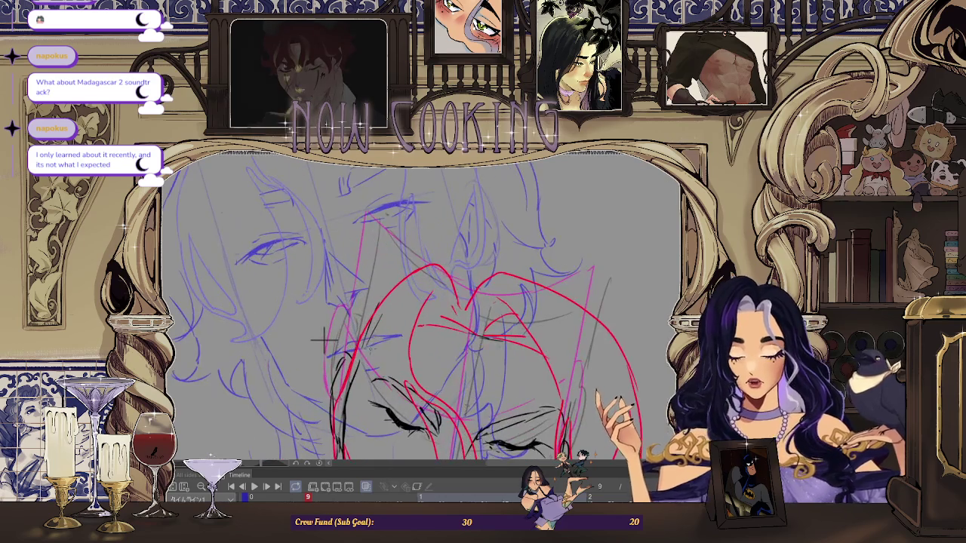
scroll(352, 330, "down", 3)
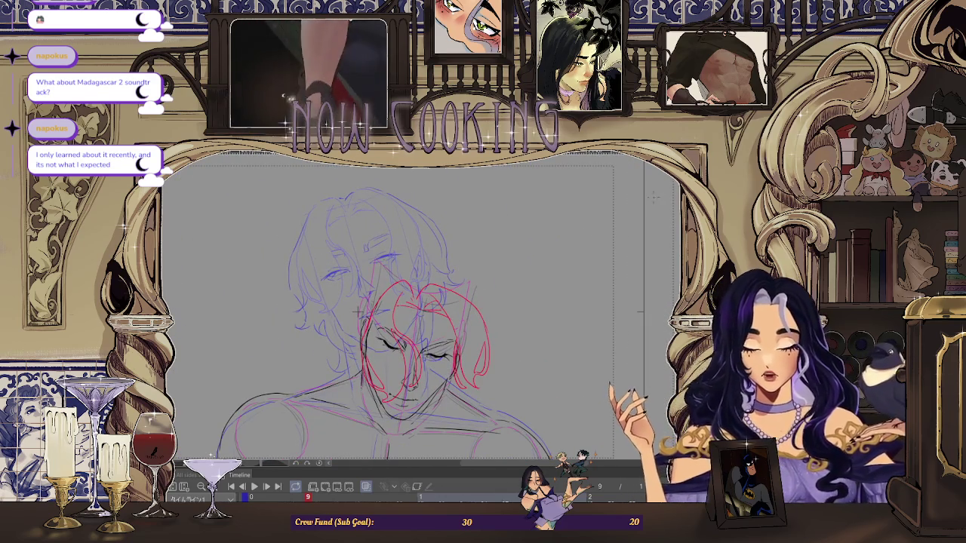
key("ctrl+0")
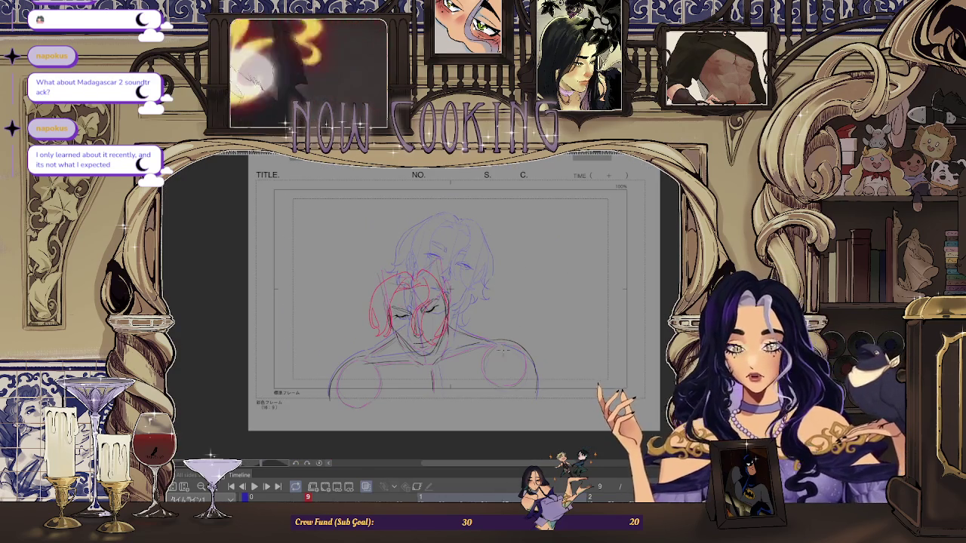
Compare frame 9 with the first and neighbouring frames by stepping back and forth.
key("Home")
key("End")
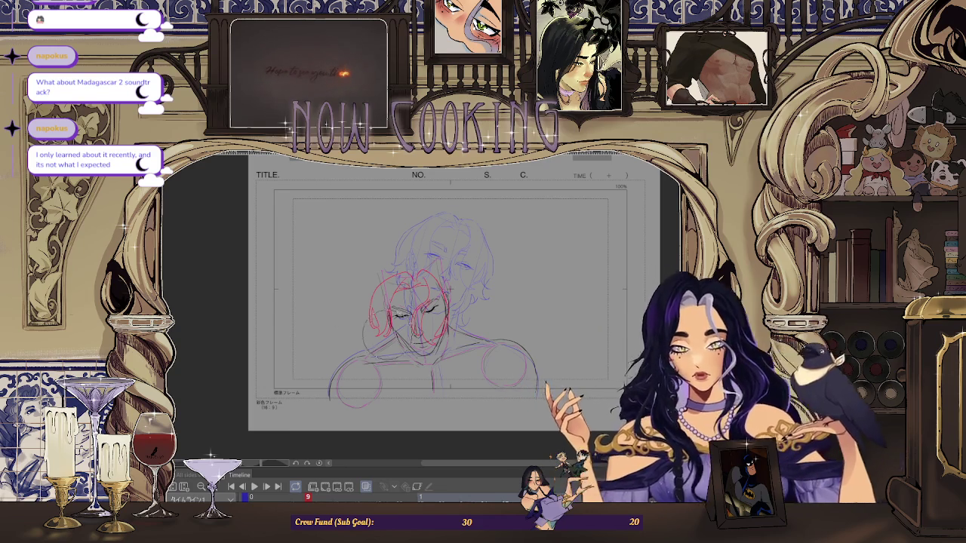
key("ctrl+plus")
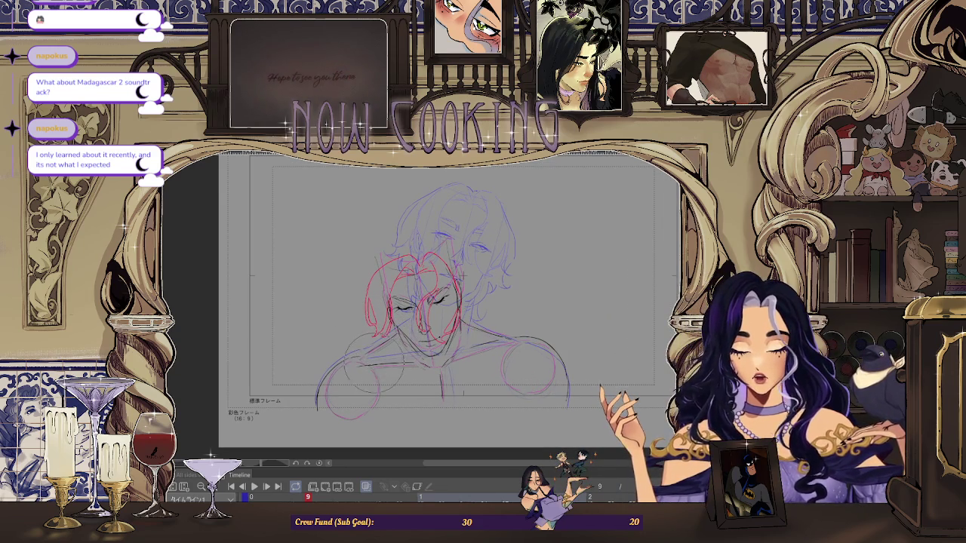
key("Home")
key("End")
key("Home")
key("End")
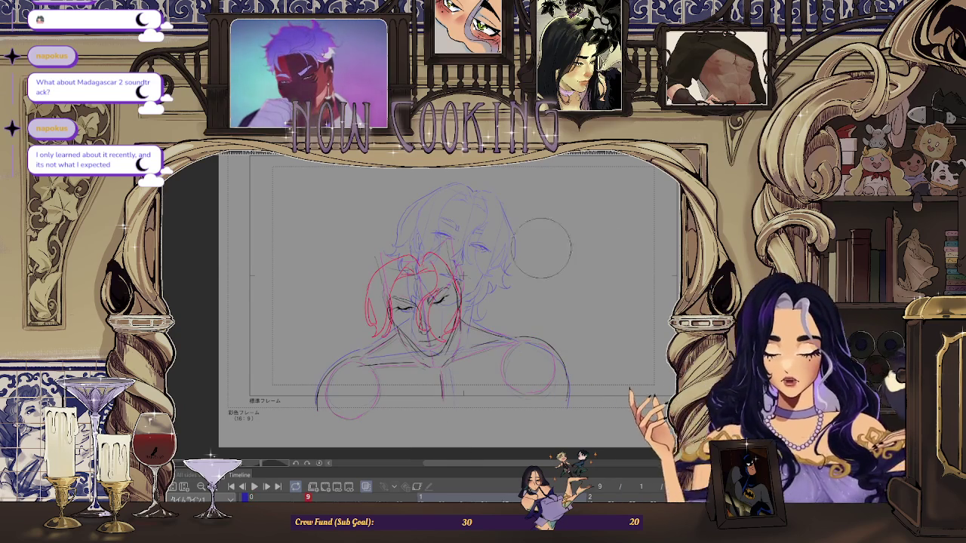
scroll(462, 256, "up", 1)
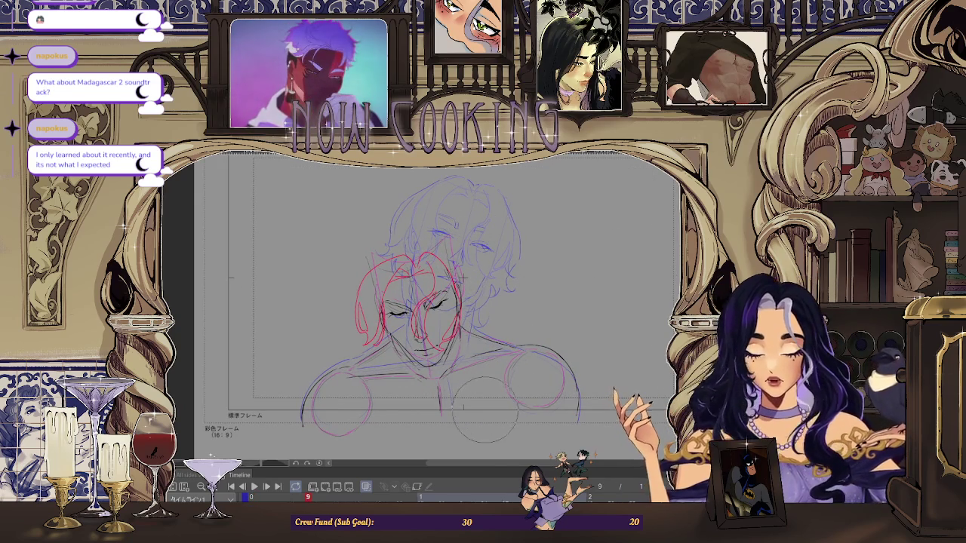
key("Right")
key("Left")
key("Right")
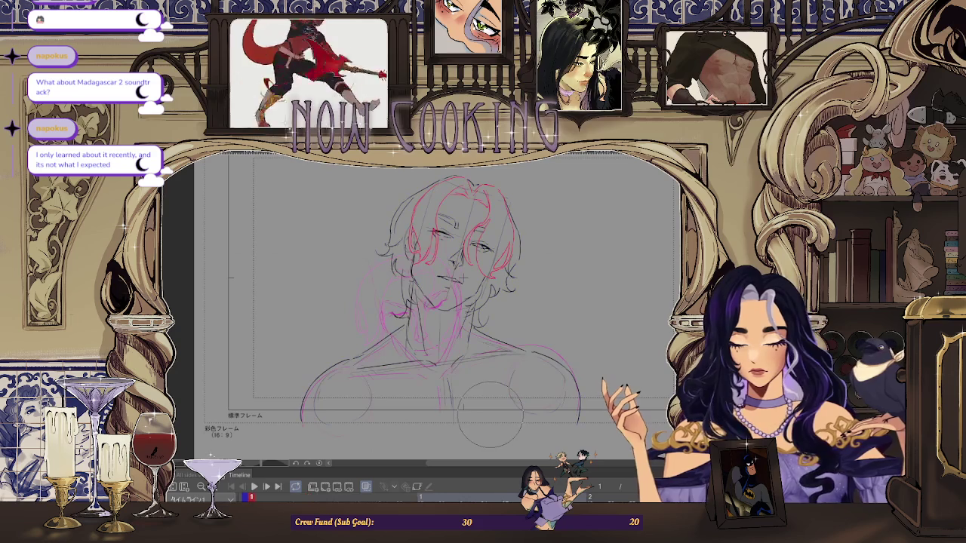
key("Left")
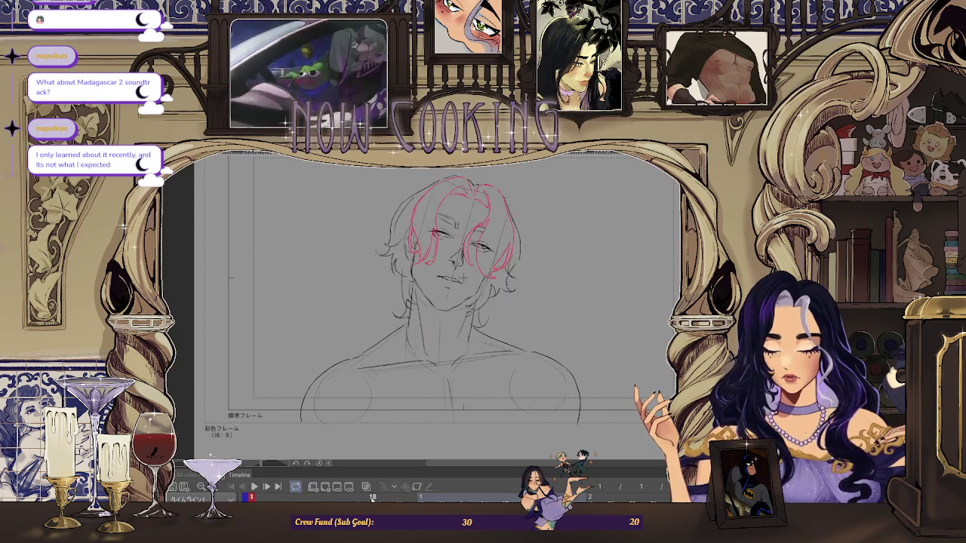
Shift the red hair strands up and to the right.
scroll(462, 278, "up", 2)
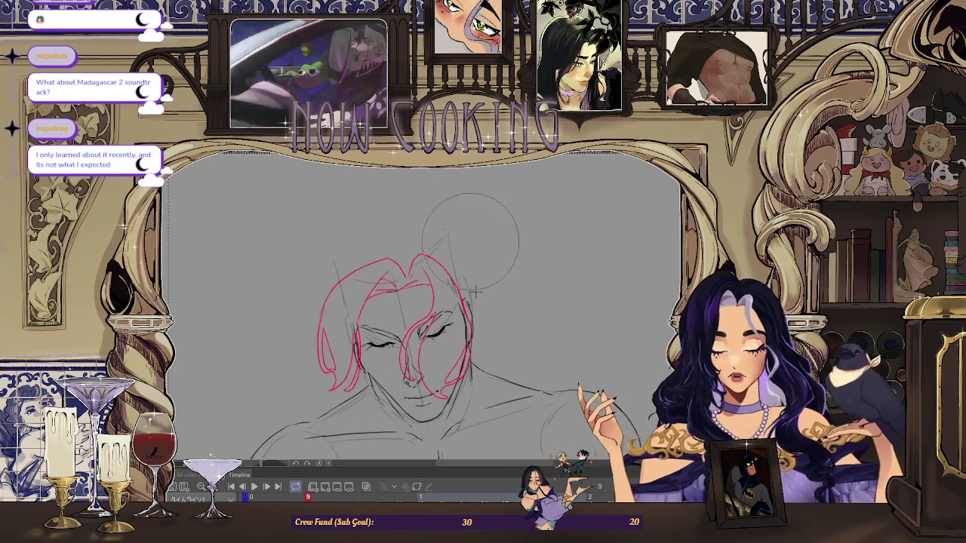
scroll(467, 282, "down", 3)
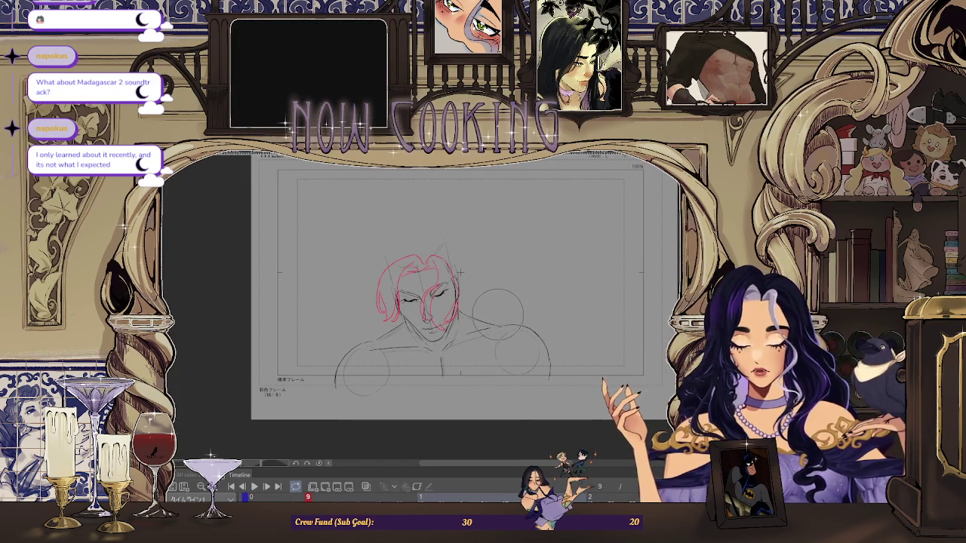
left_click_drag(497, 314, 538, 255)
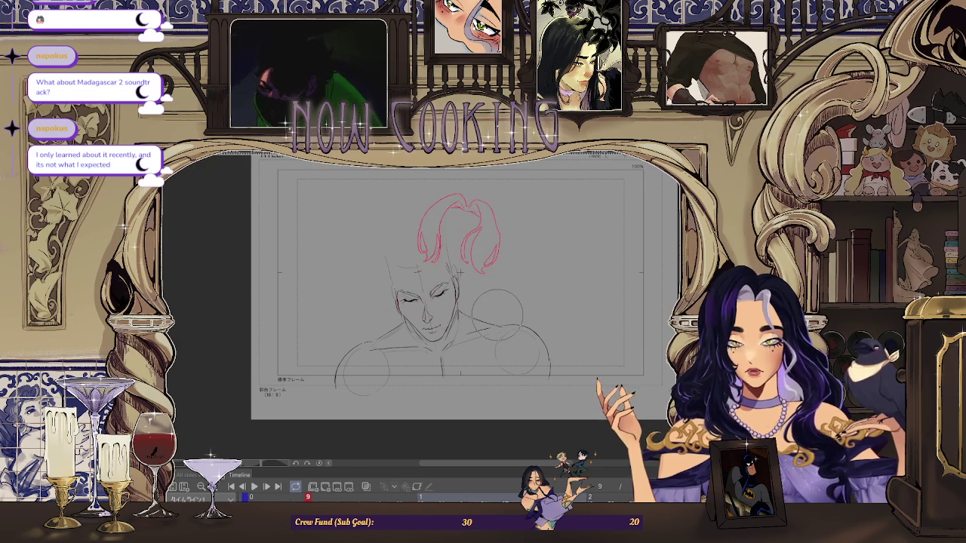
Undo the shift, then nudge the selected left hair section left and down.
key("ctrl+z")
scroll(492, 294, "up", 3)
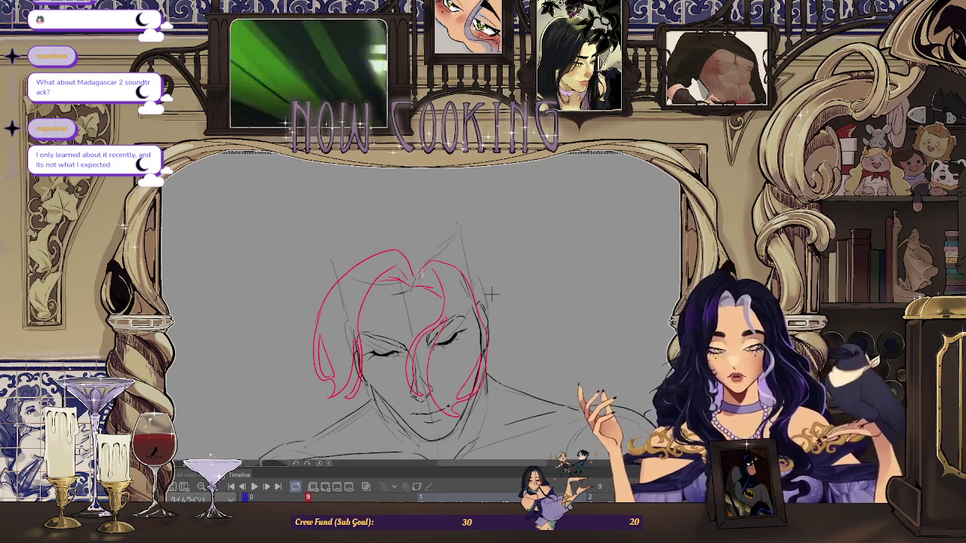
key("ctrl+t")
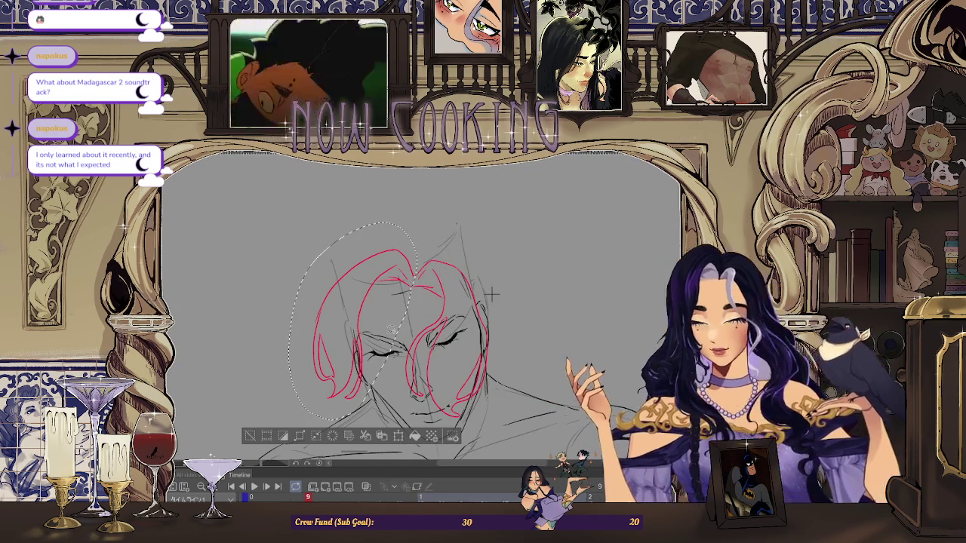
key("Left")
key("Left")
key("Left")
key("Left")
key("Left")
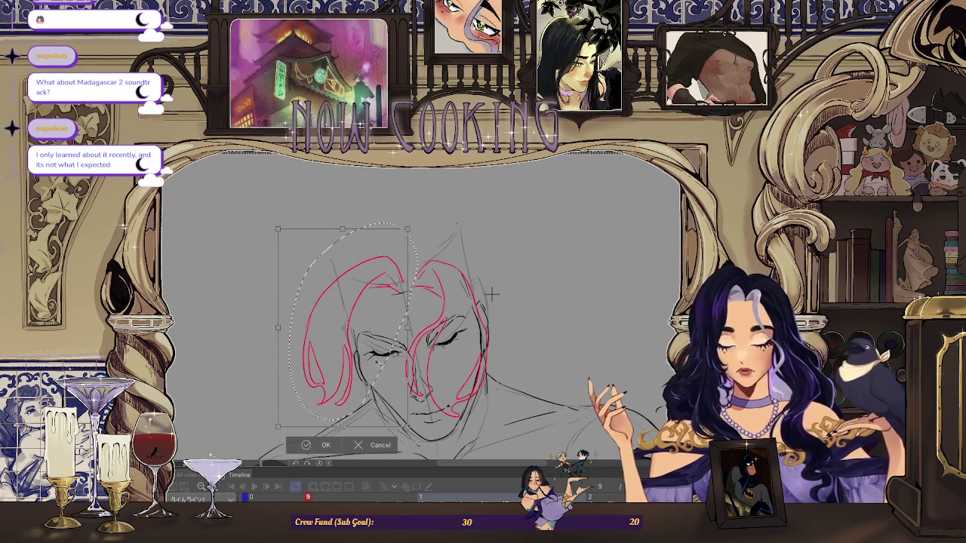
key("Down")
key("Down")
key("Down")
left_click(306, 447)
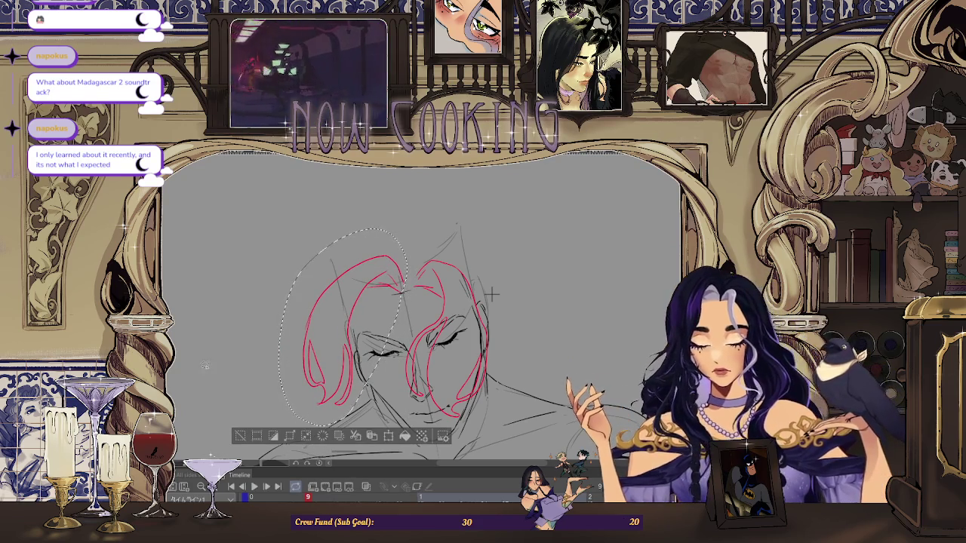
Lasso the right-side hair, shift it slightly left, confirm, and deselect.
left_click_drag(400, 363, 407, 355)
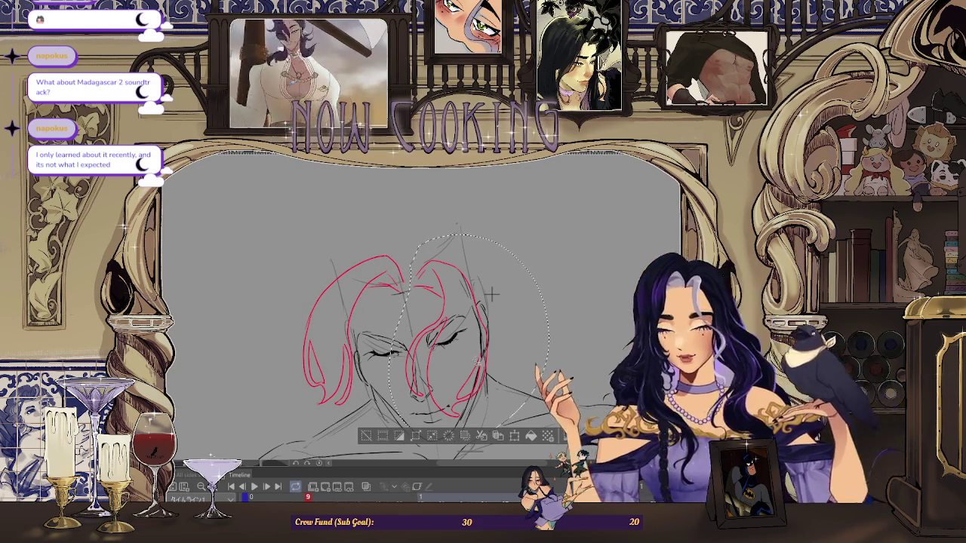
key("ctrl+t")
left_click_drag(471, 365, 468, 361)
left_click(421, 453)
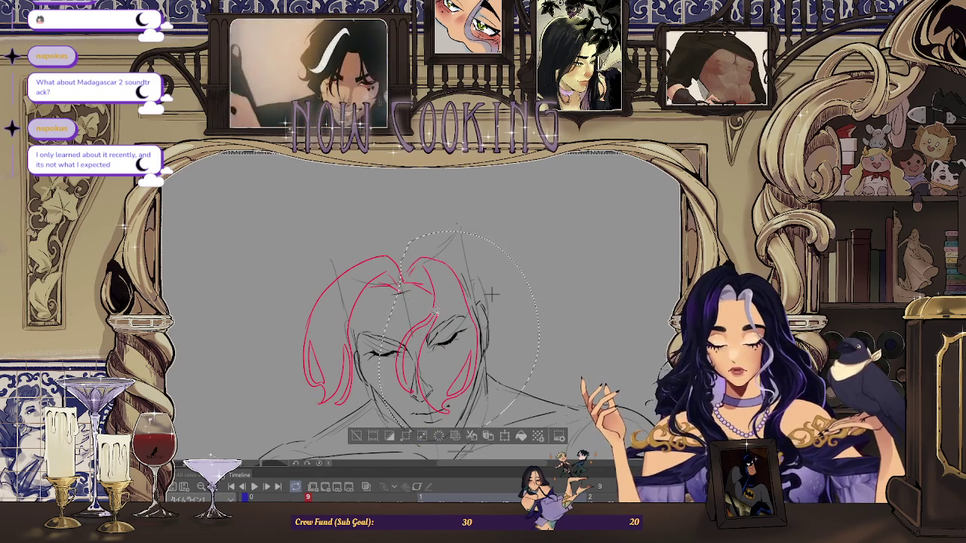
key("ctrl+d")
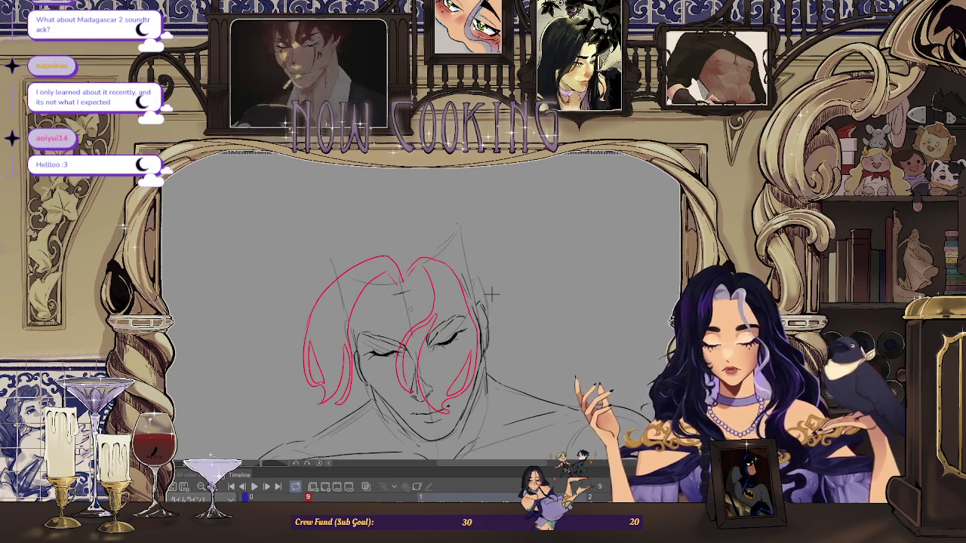
scroll(491, 294, "down", 2)
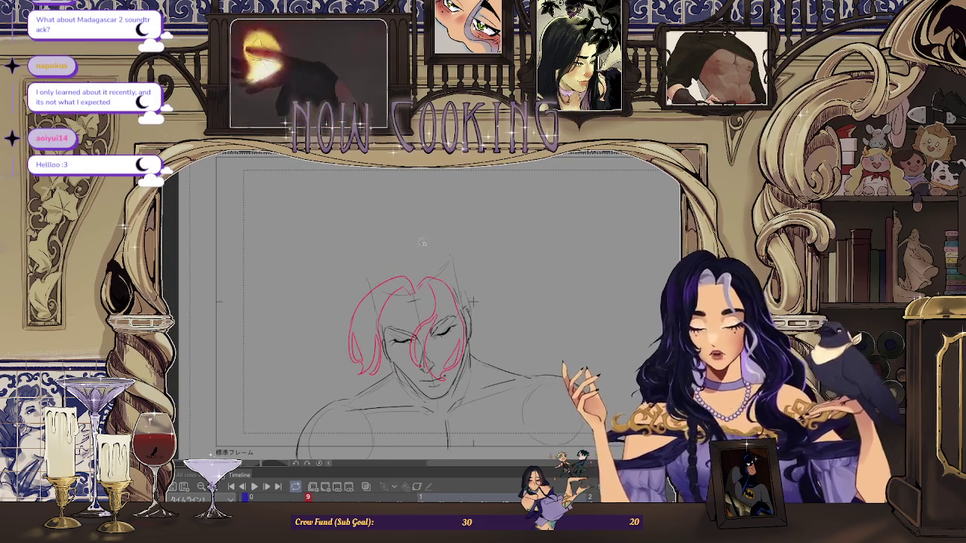
Lasso the left hair strand, apply a transform to it, and deselect.
scroll(471, 302, "up", 2)
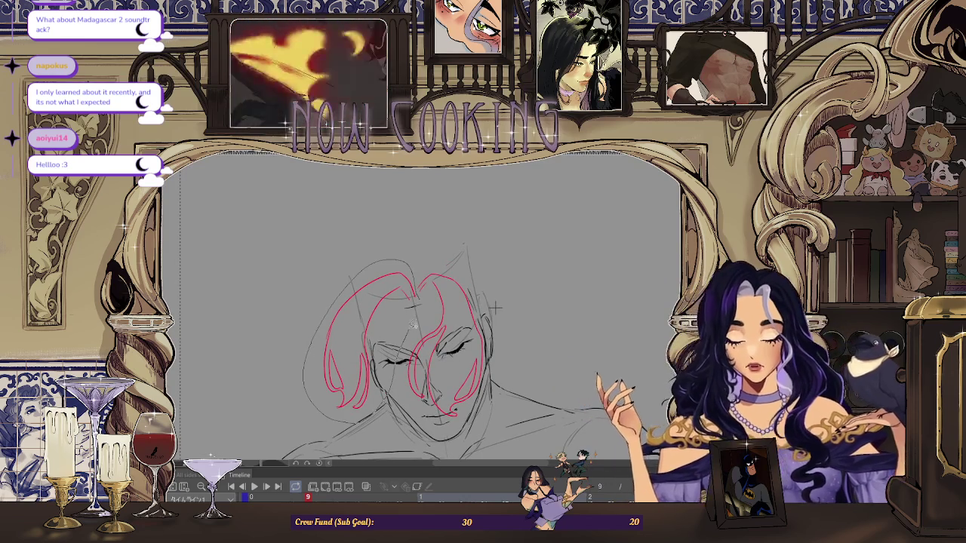
left_click_drag(389, 260, 419, 305)
key("ctrl+t")
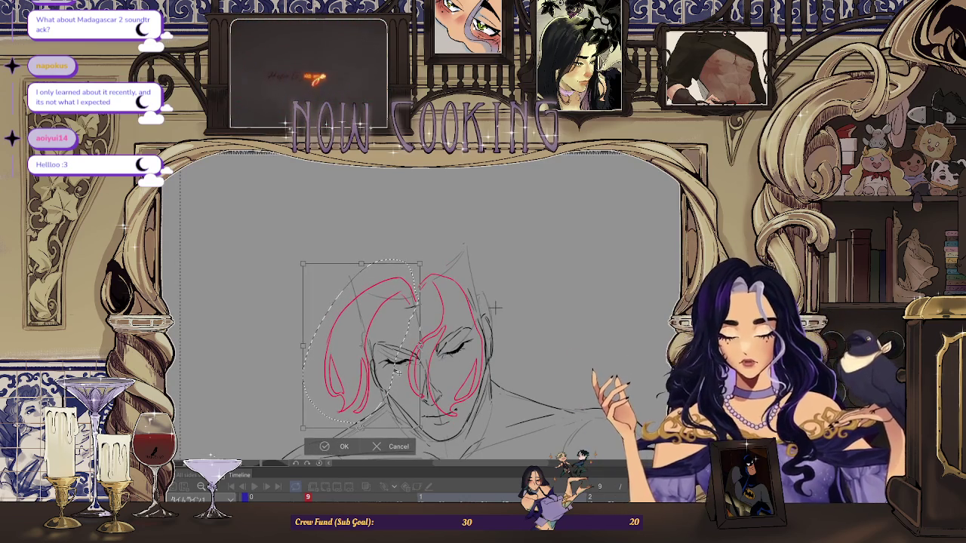
key("Return")
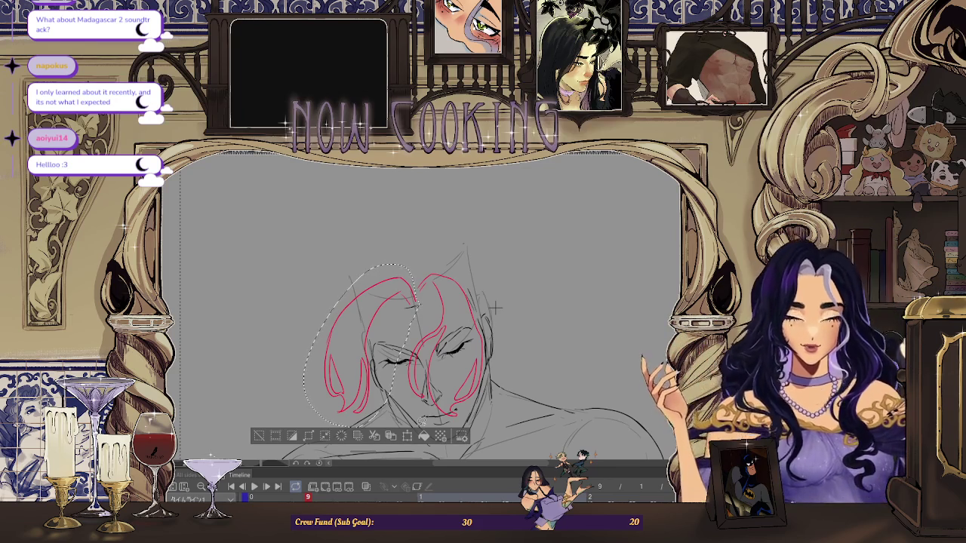
key("ctrl+d")
Zoom in and out to compare the red-haired head against the blue onion-skin head.
key("ctrl+plus")
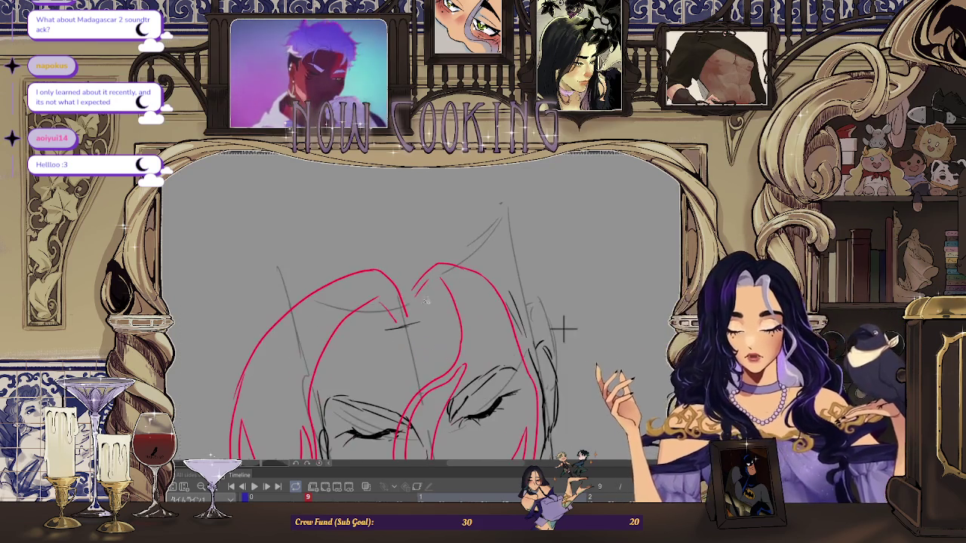
key("ctrl+minus")
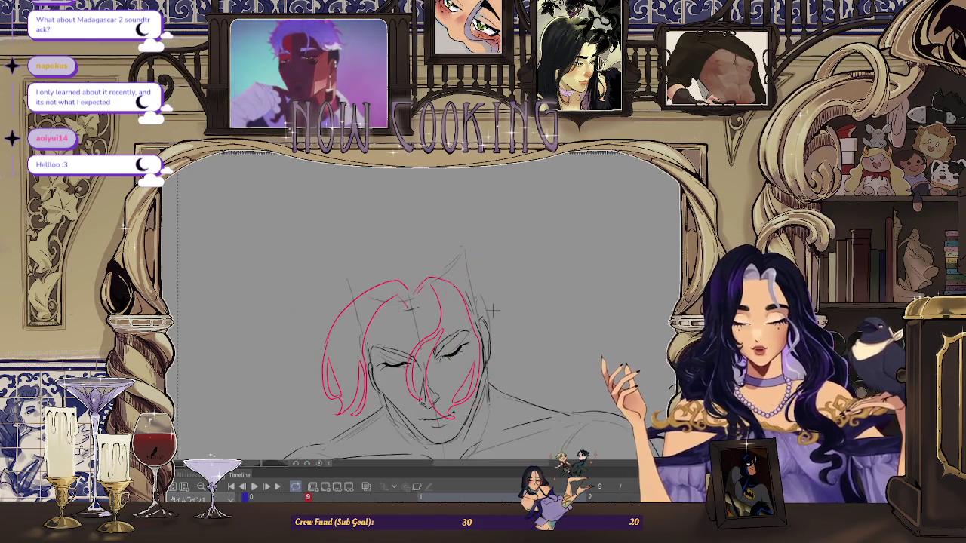
key("ctrl+minus")
key("ctrl+plus")
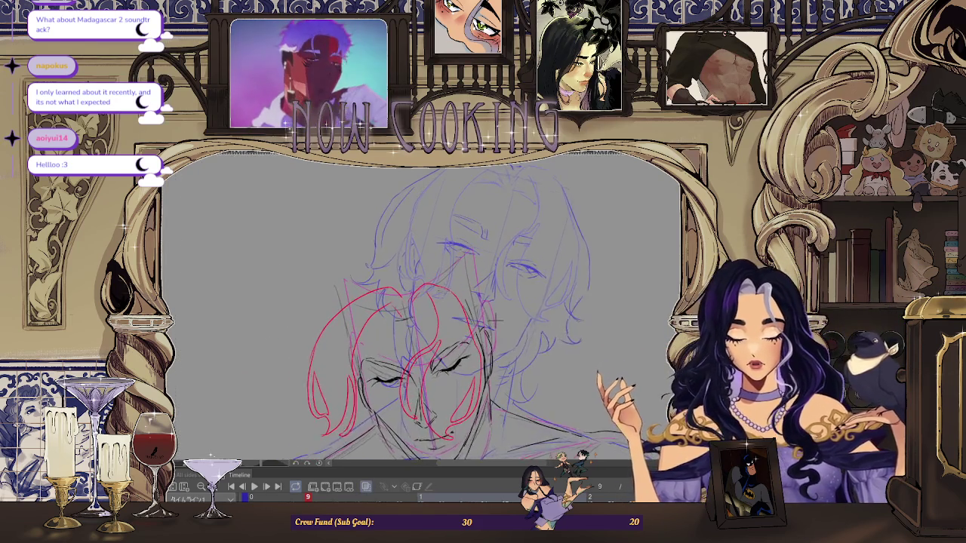
key("ctrl+minus")
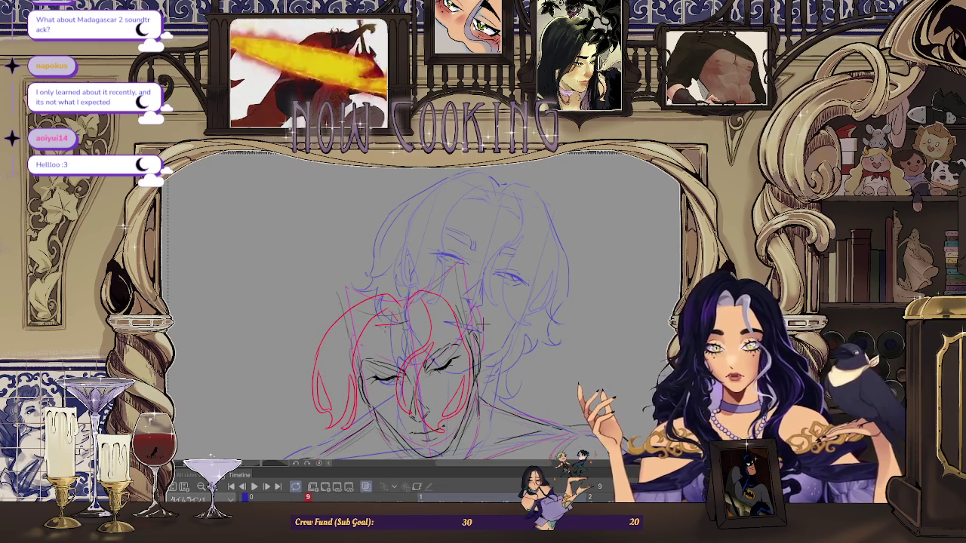
key("ctrl+minus")
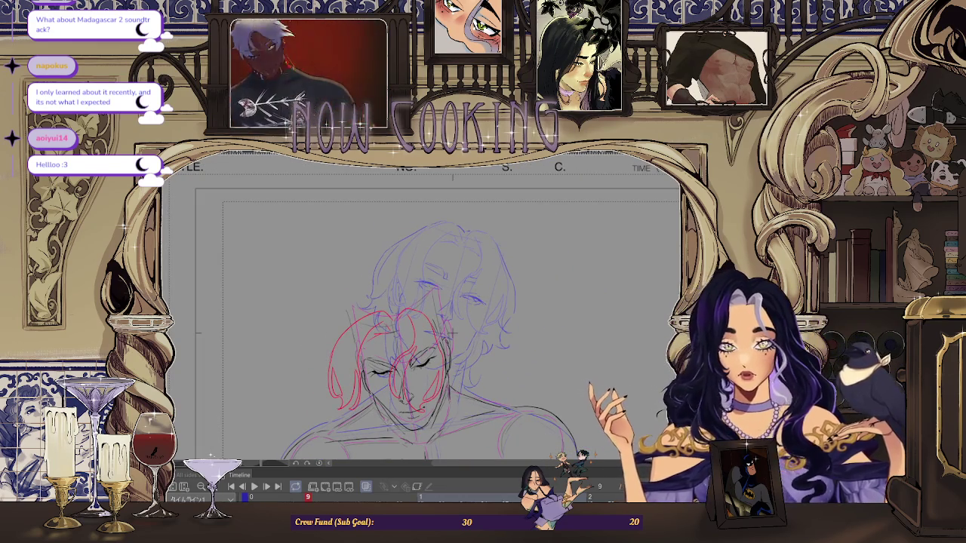
Hide the blue onion-skin frame and flip between frames 1 and 9 to compare.
key("ctrl+minus")
left_click(366, 487)
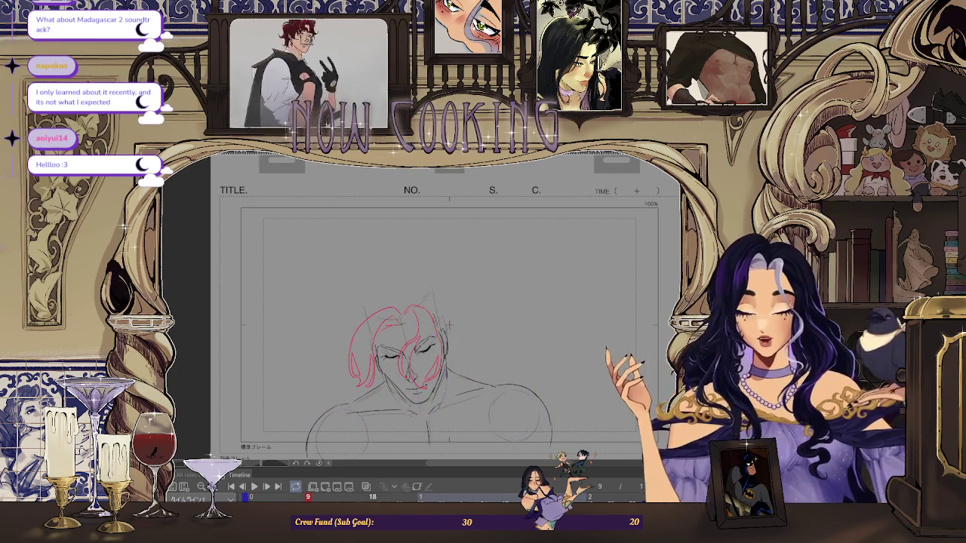
key("Home")
key("End")
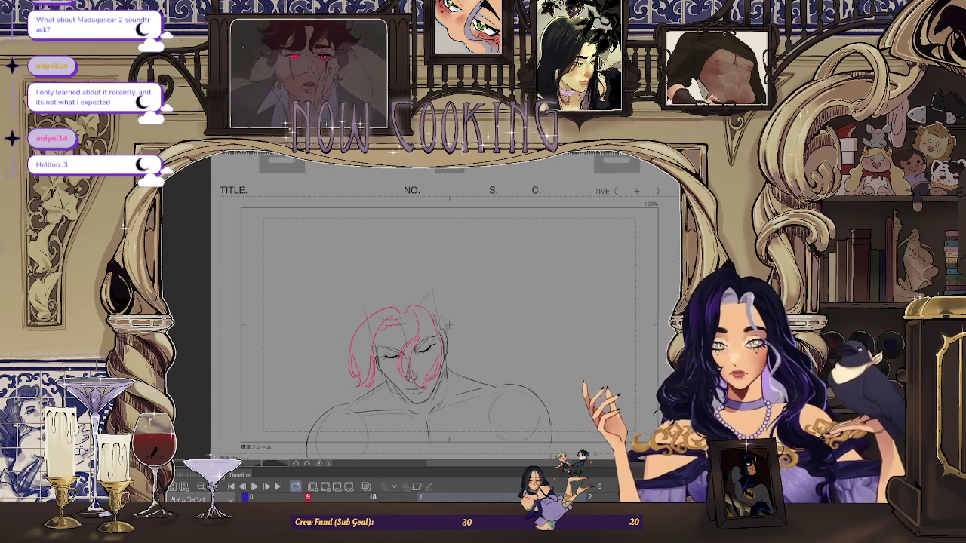
key("Home")
key("End")
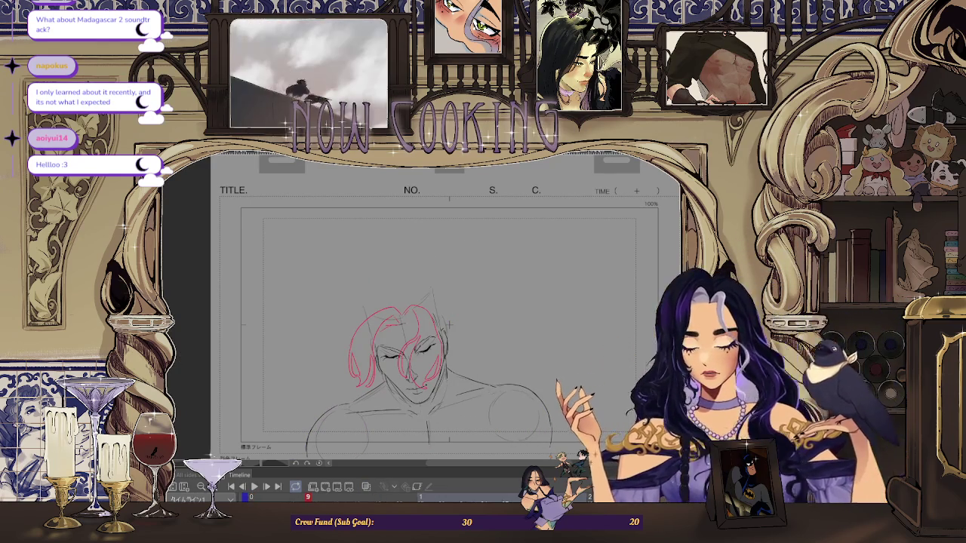
Sketch a thin test curve left of the head, then flip between frames 1 and 9.
left_click_drag(349, 330, 355, 381)
left_click_drag(345, 348, 348, 384)
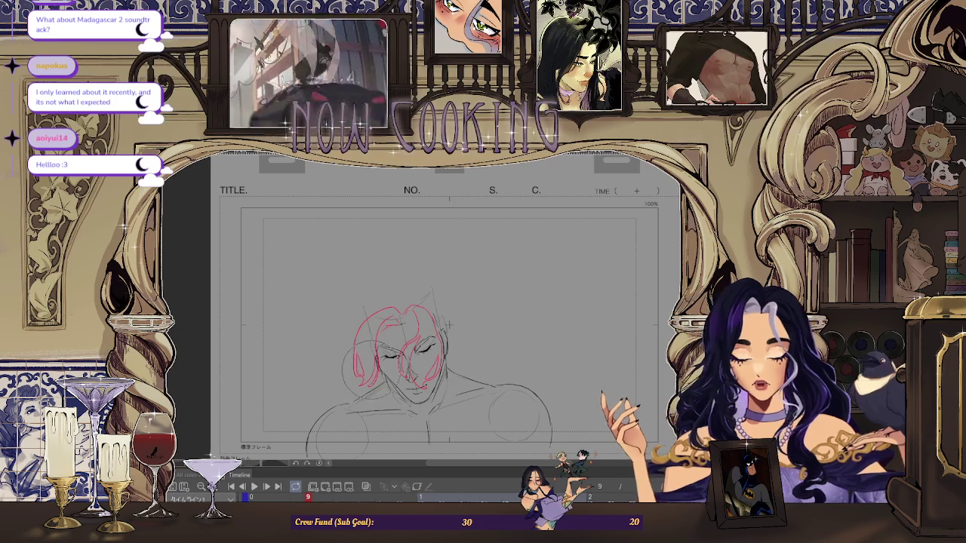
key("Home")
key("End")
key("Home")
key("End")
key("Home")
key("End")
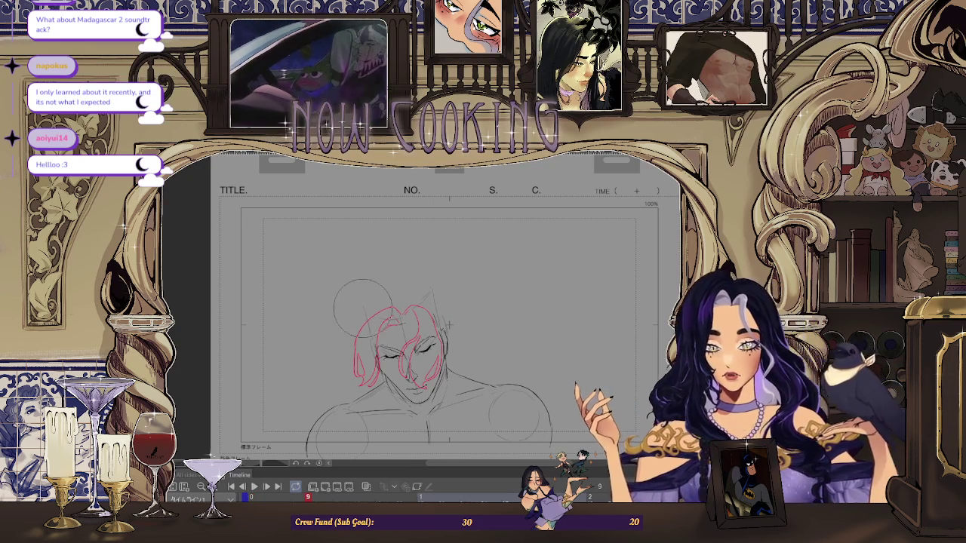
key("Home")
key("End")
Zoom in and out to review frame 9's red-haired head sketch.
scroll(422, 339, "up", 1)
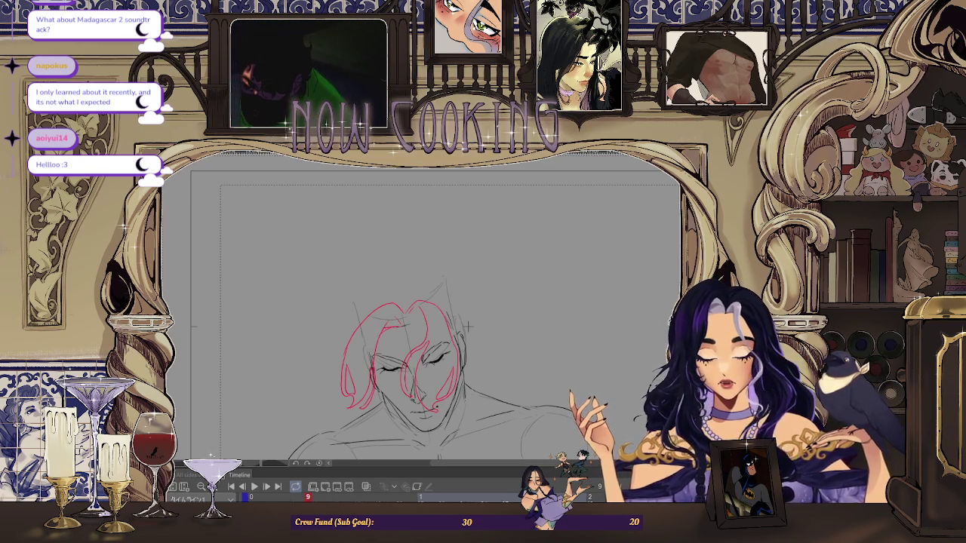
scroll(468, 326, "up", 1)
scroll(545, 285, "up", 1)
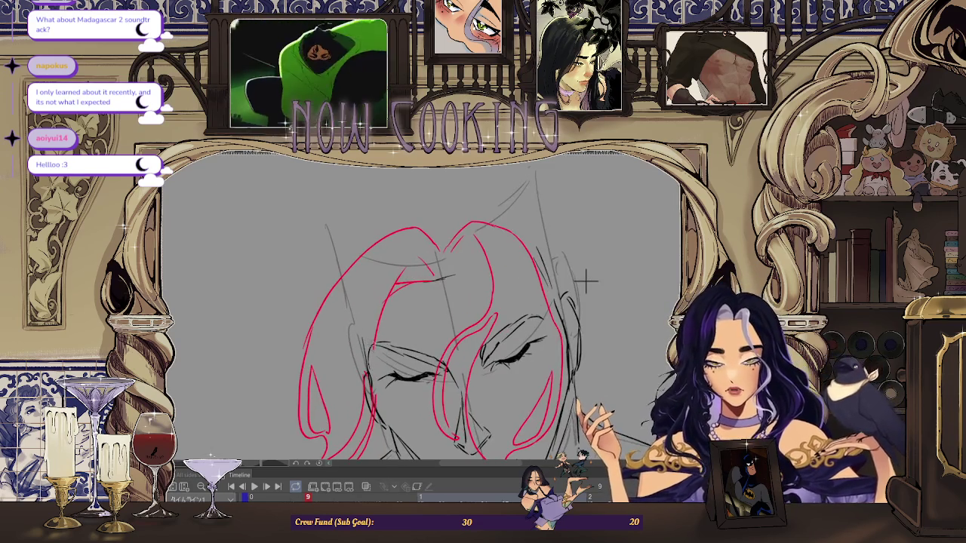
scroll(586, 281, "up", 1)
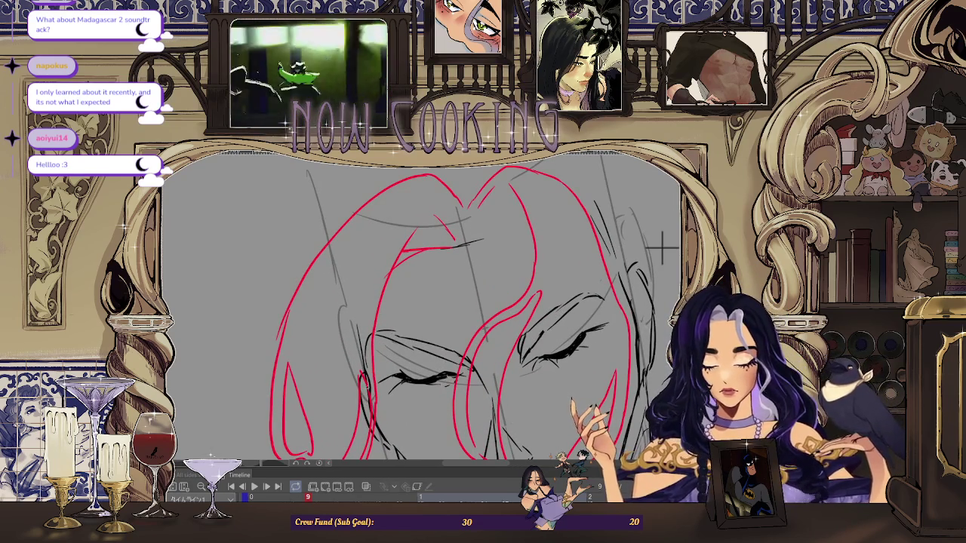
scroll(603, 265, "down", 3)
scroll(581, 291, "up", 2)
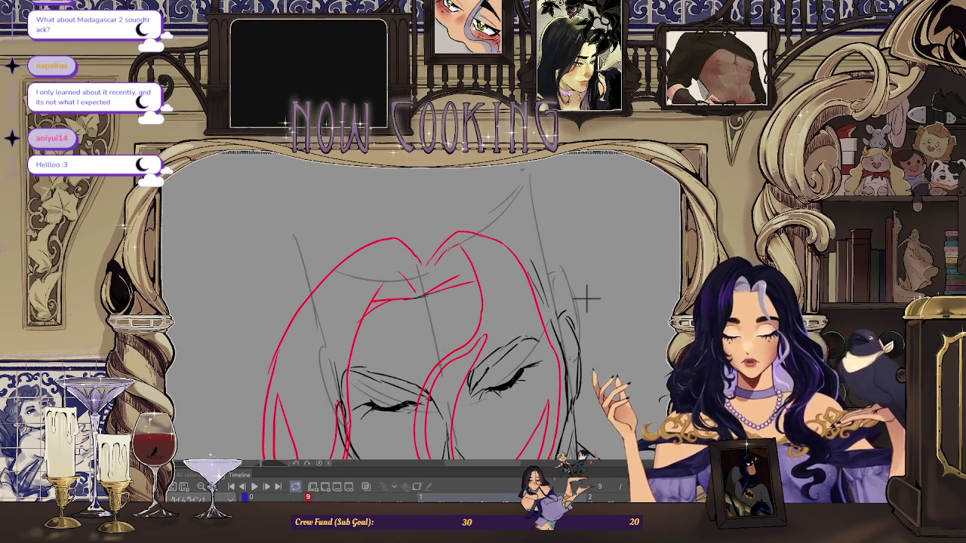
scroll(586, 299, "down", 2)
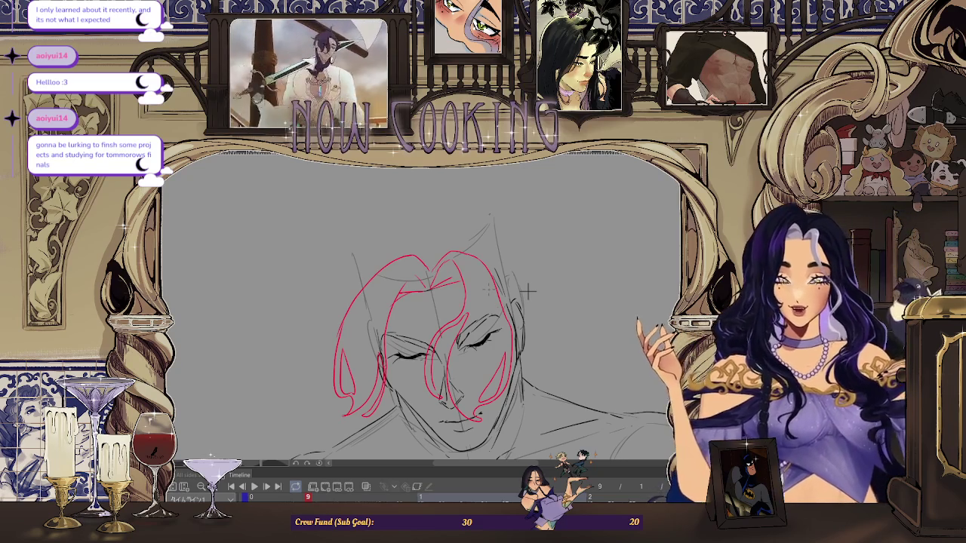
scroll(528, 290, "down", 4)
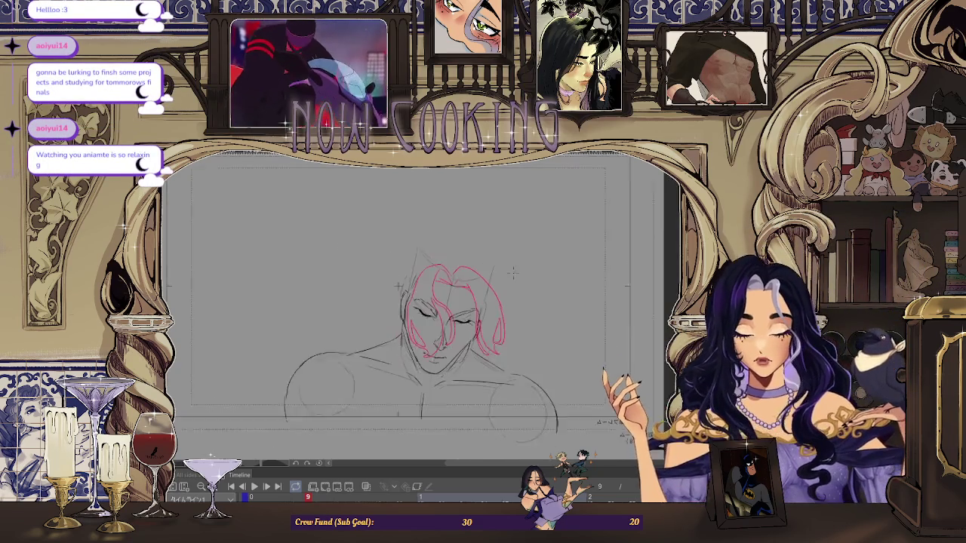
key("Home")
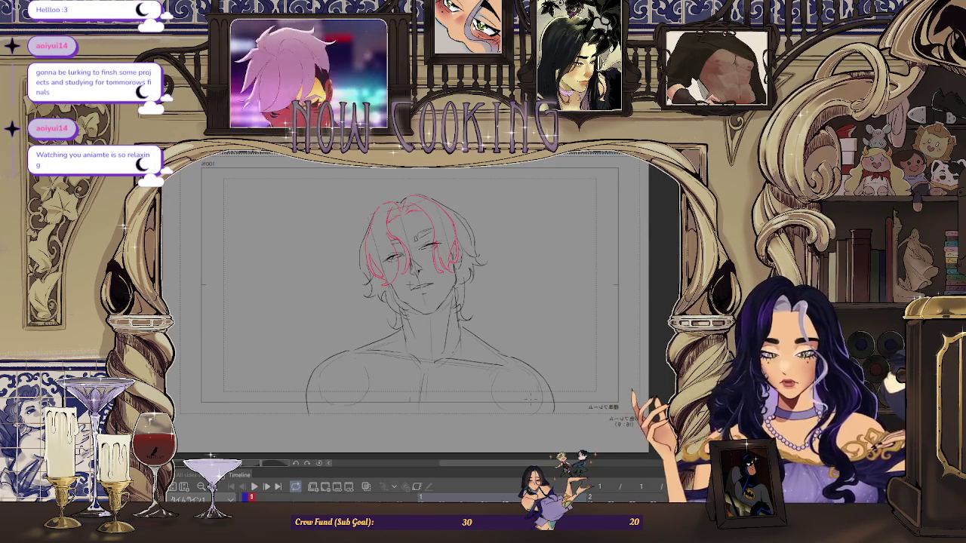
key("End")
scroll(410, 285, "up", 4)
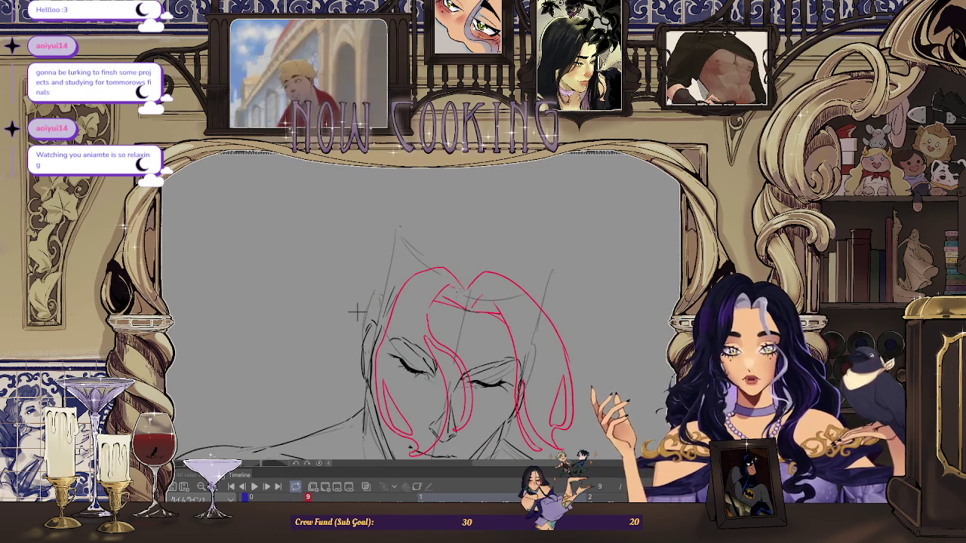
scroll(484, 259, "down", 3)
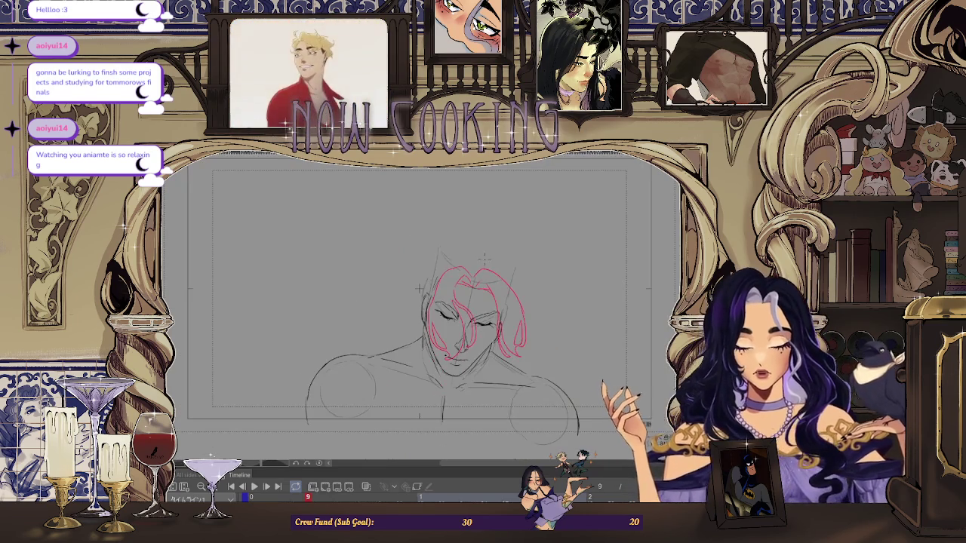
key("Left")
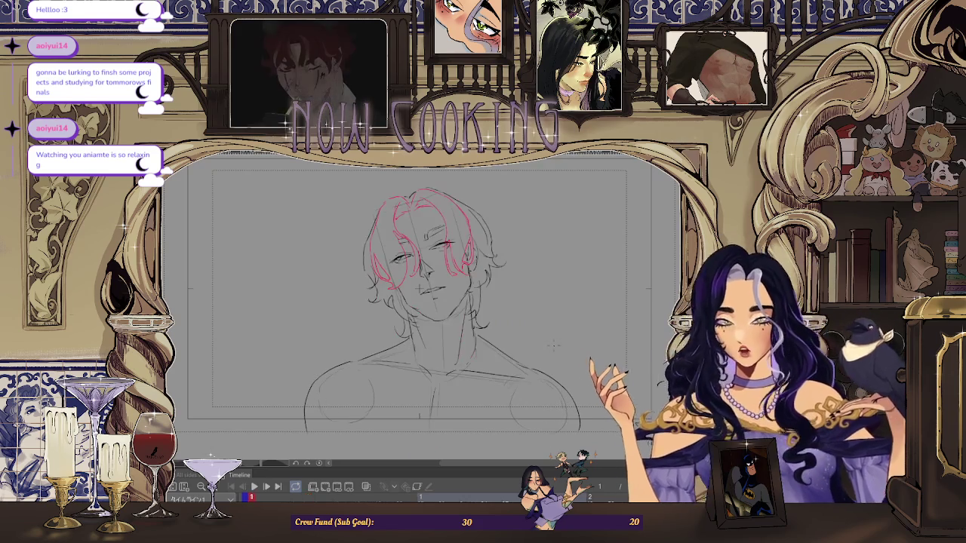
key("Right")
key("Left")
key("Right")
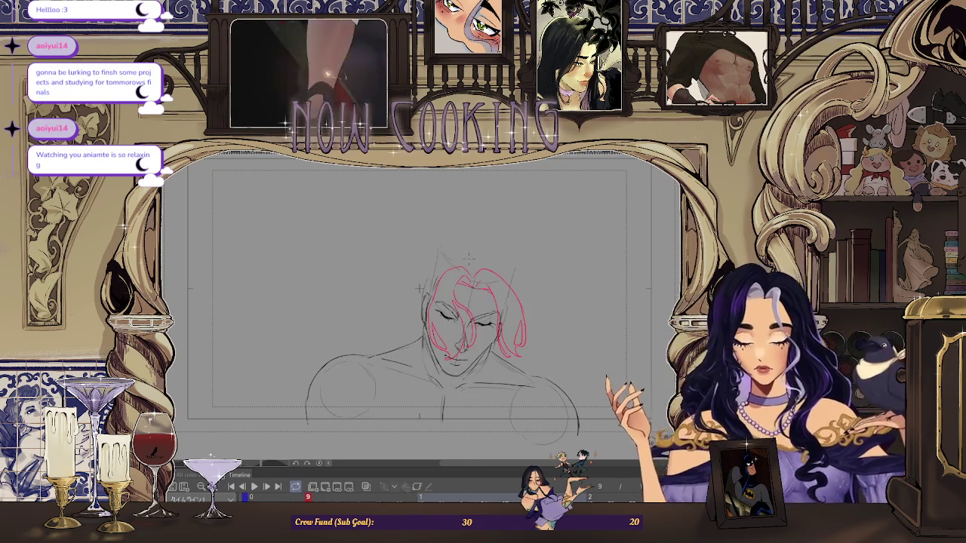
scroll(375, 307, "up", 3)
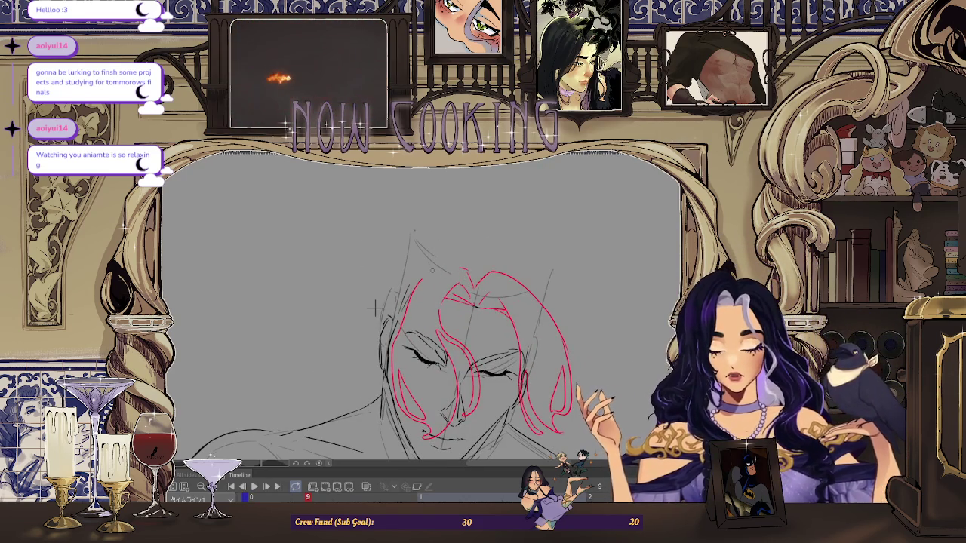
scroll(523, 246, "down", 2)
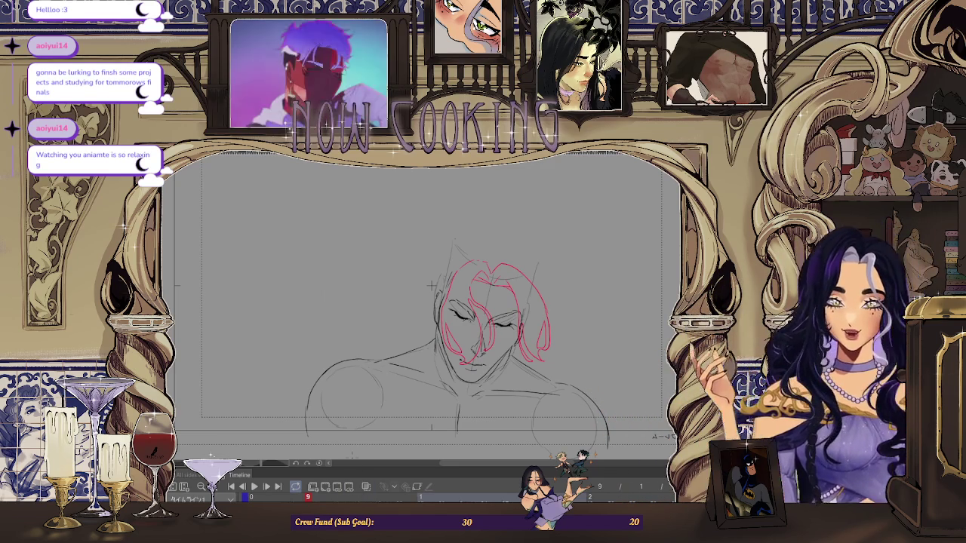
scroll(438, 218, "down", 2)
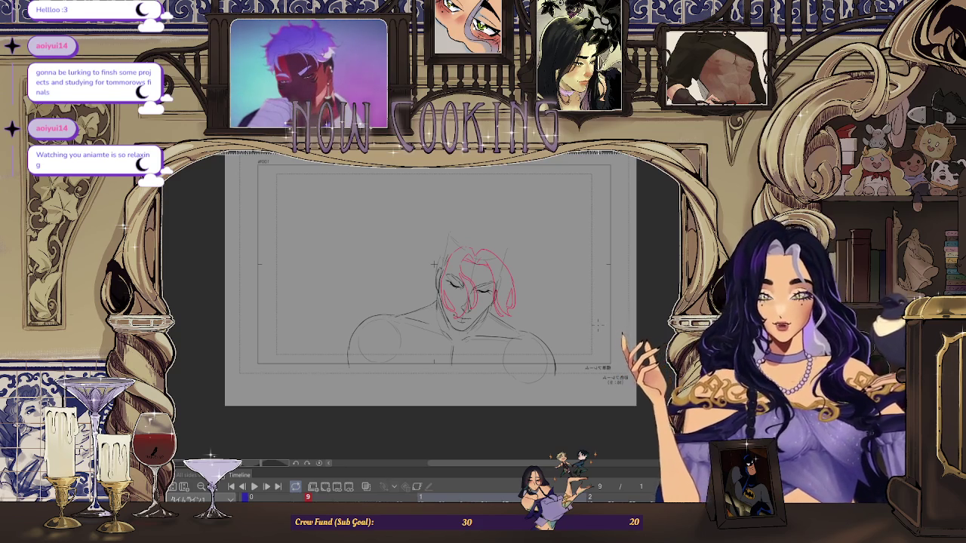
key("Home")
key("Right")
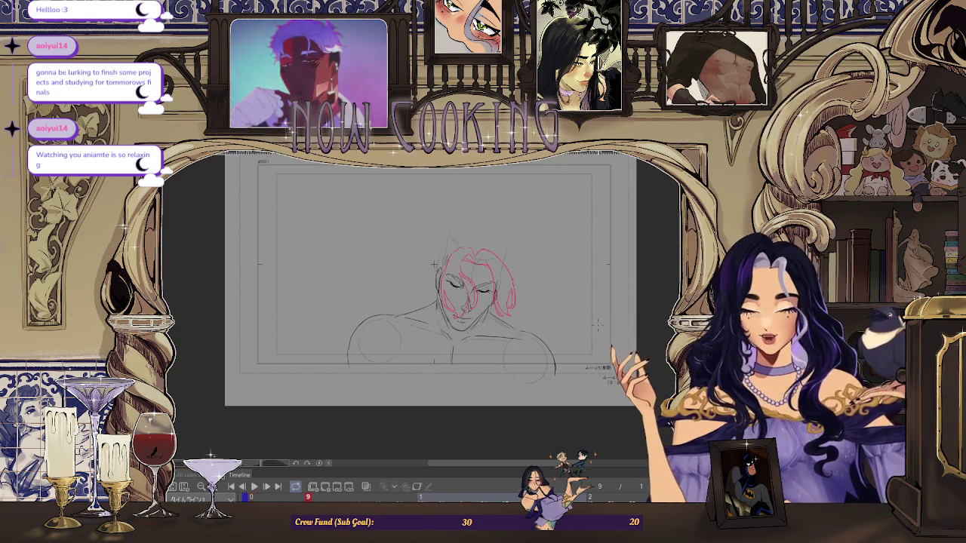
key("Left")
key("space")
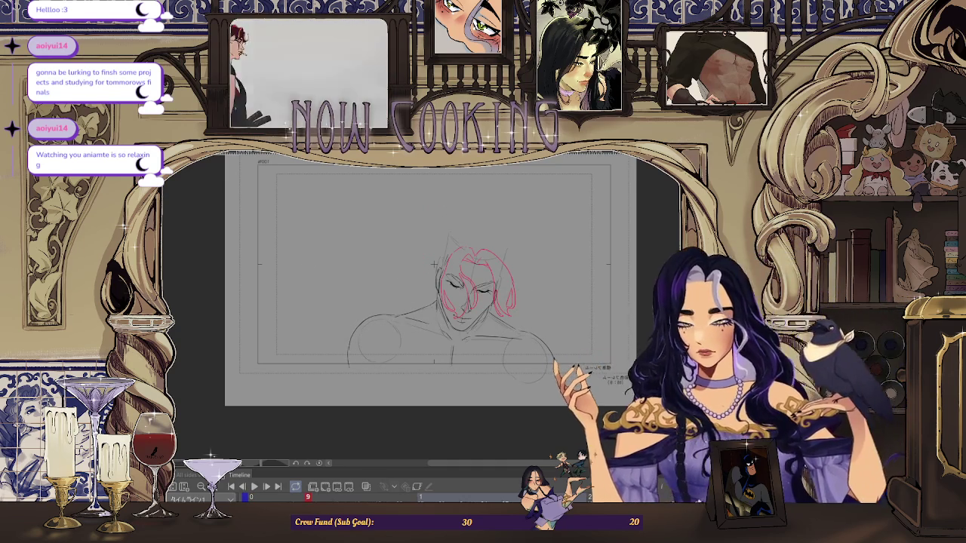
scroll(434, 263, "up", 3)
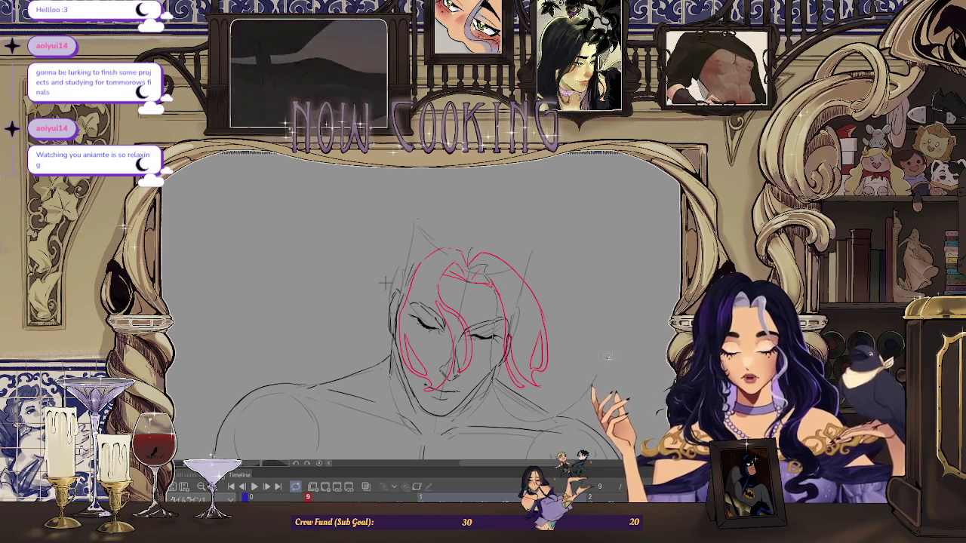
left_click_drag(489, 265, 497, 217)
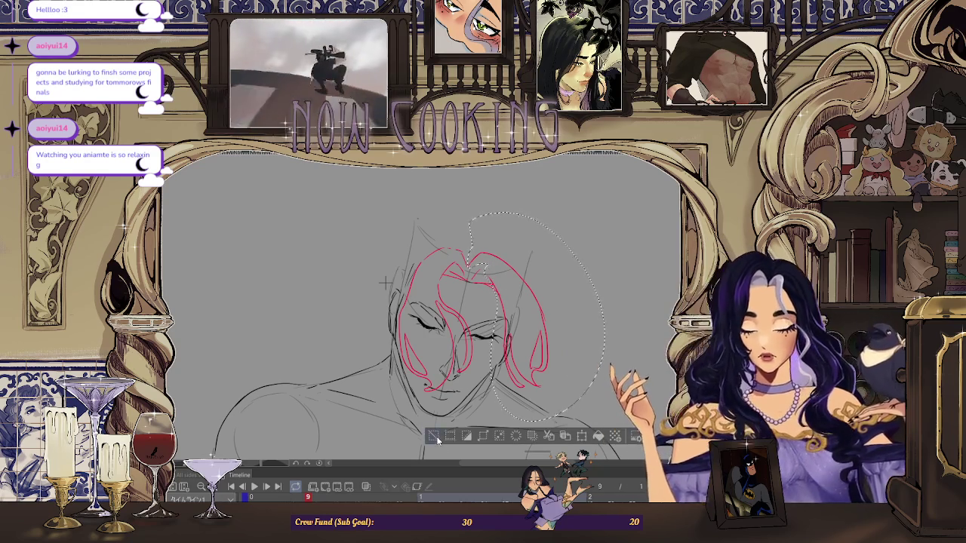
left_click(435, 436)
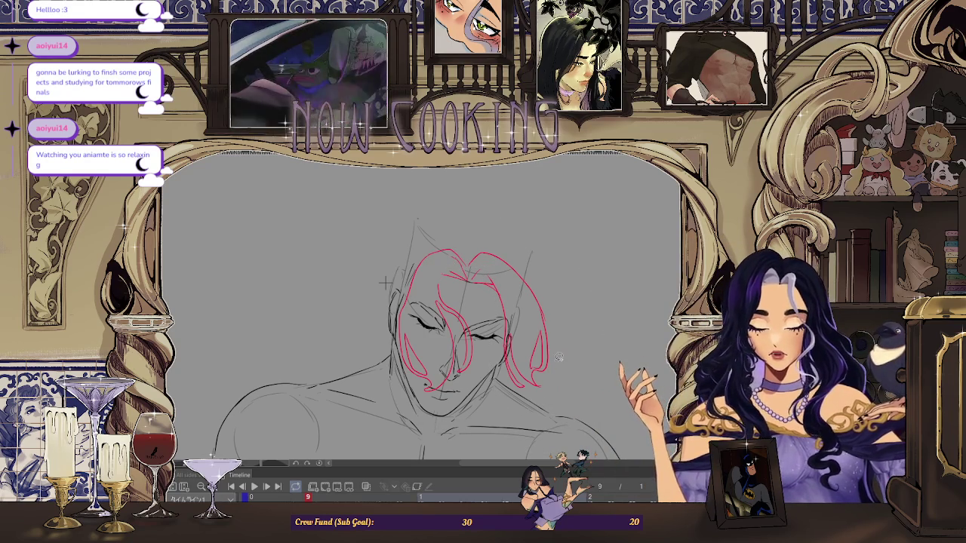
key("space")
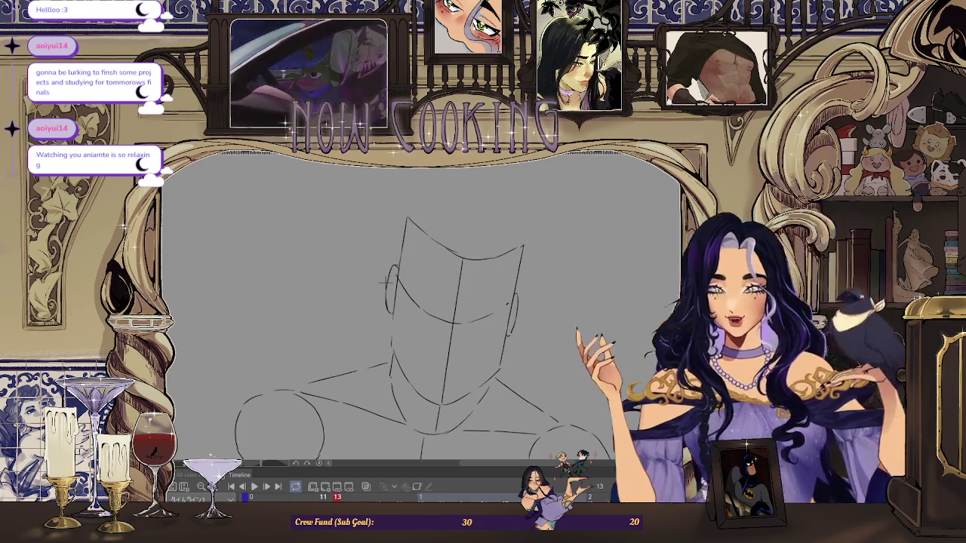
key("Left")
key("Left")
key("Left")
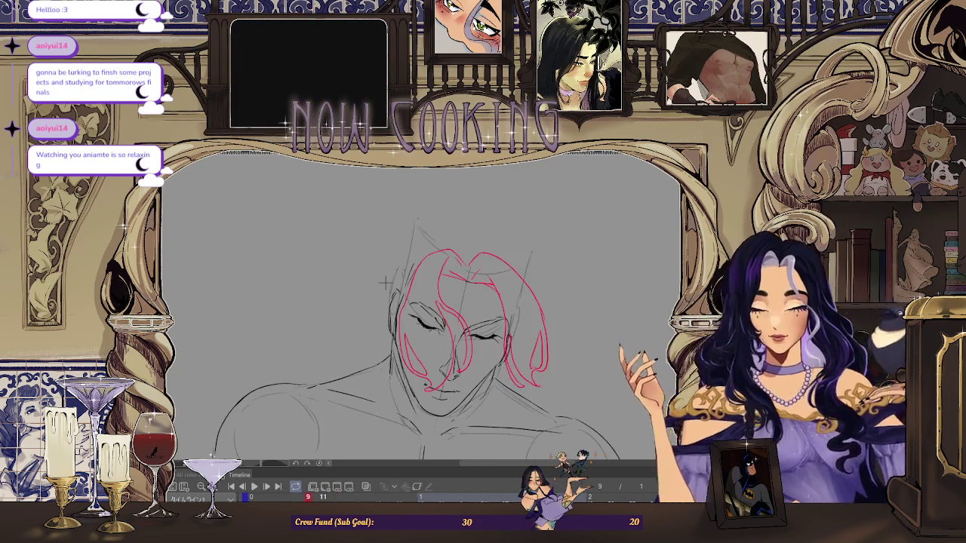
scroll(385, 282, "down", 3)
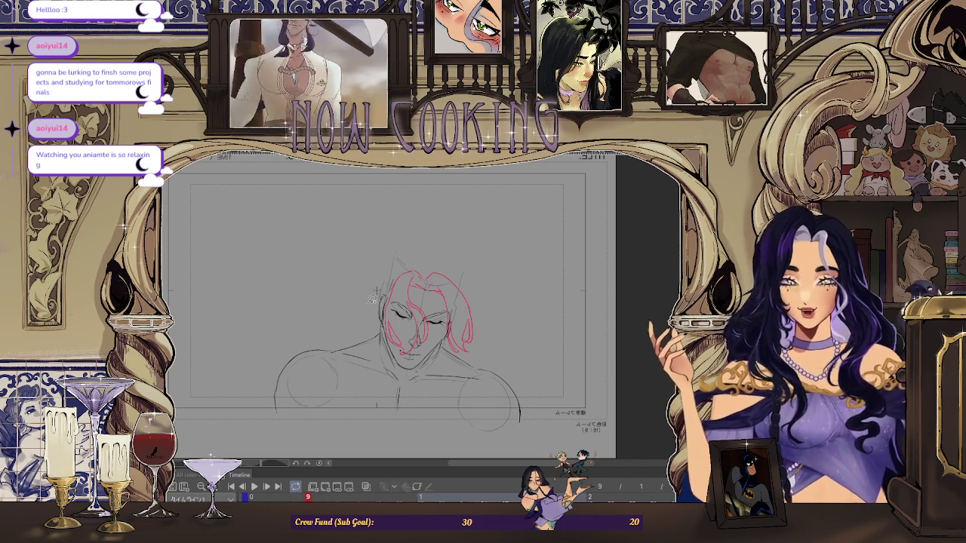
key("Home")
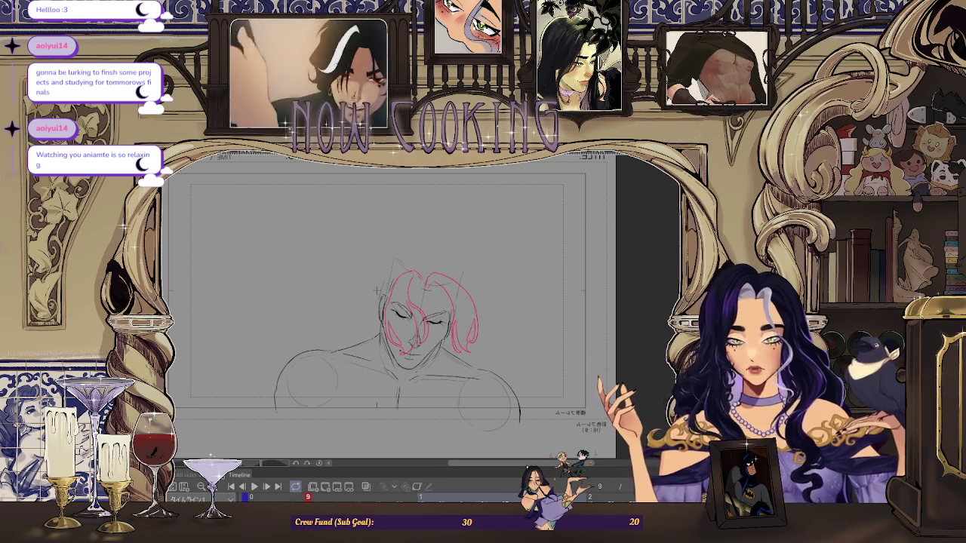
Lasso the right side of the red hair, rotate it, and deselect.
left_click_drag(427, 268, 424, 290)
key("ctrl+t")
left_click_drag(513, 303, 506, 332)
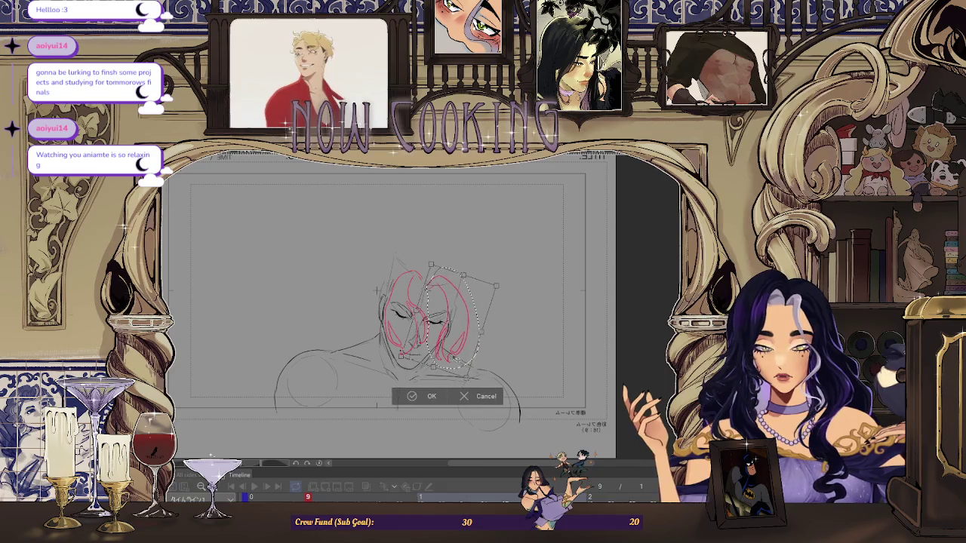
left_click(428, 394)
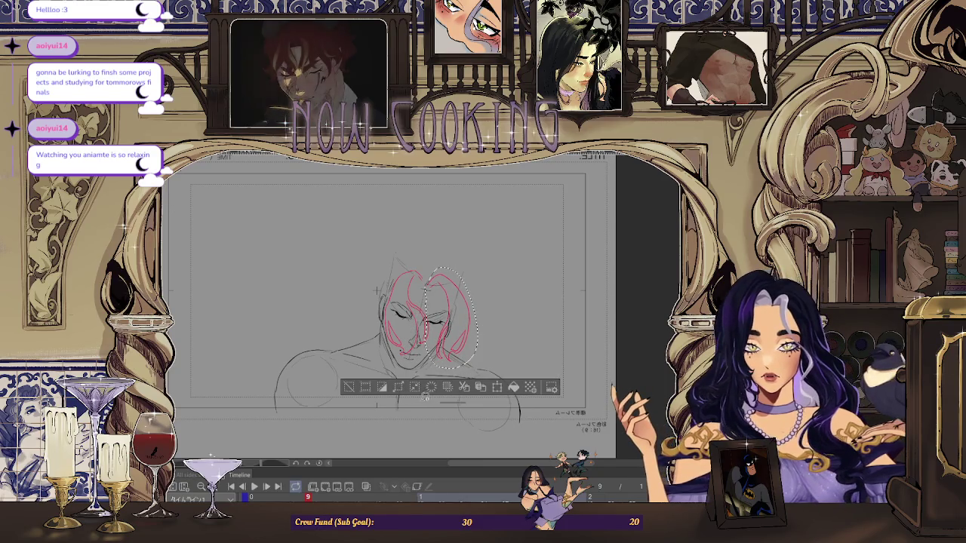
left_click(348, 388)
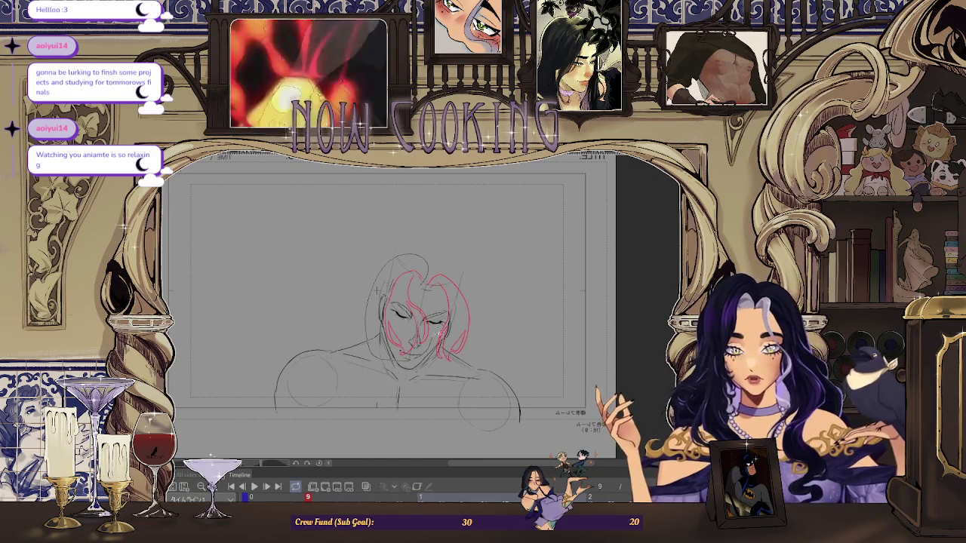
Tilt the whole head sketch slightly clockwise and nudge it up-left, then deselect.
left_click_drag(370, 314, 373, 317)
key("ctrl+t")
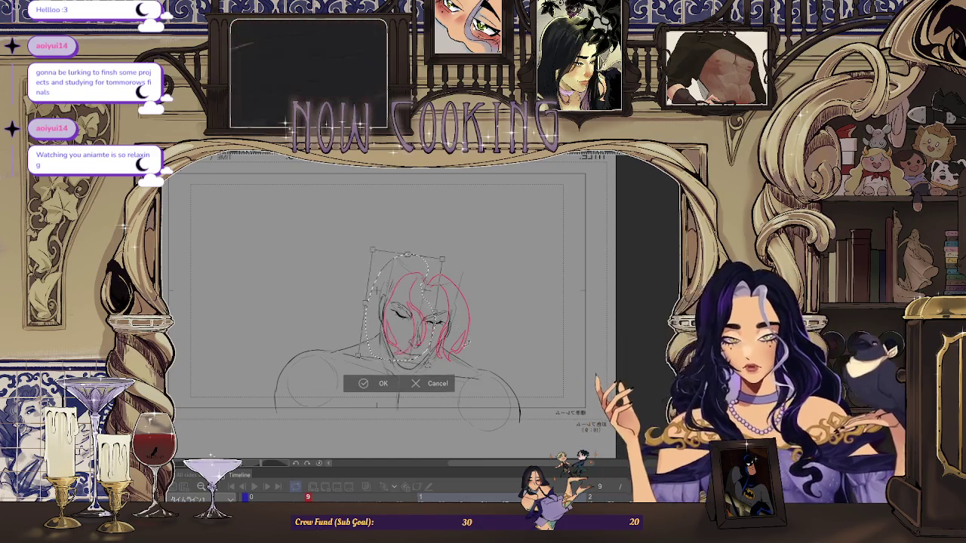
left_click_drag(453, 317, 448, 334)
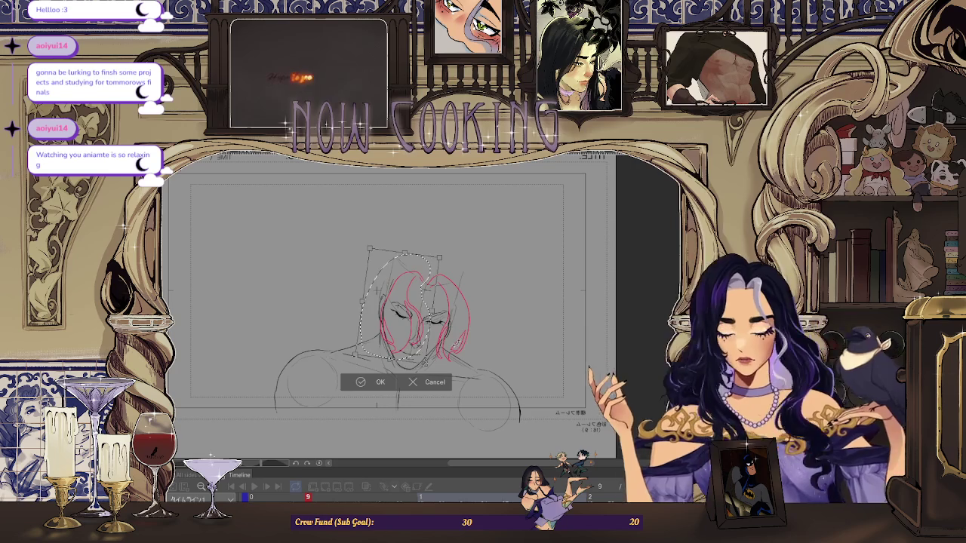
left_click_drag(476, 347, 477, 360)
left_click_drag(377, 290, 378, 290)
left_click(374, 381)
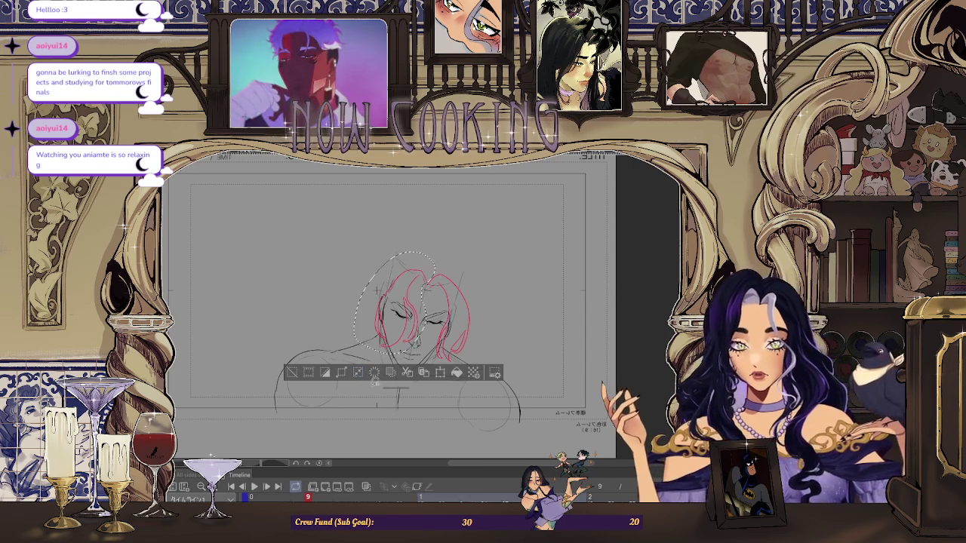
left_click(295, 375)
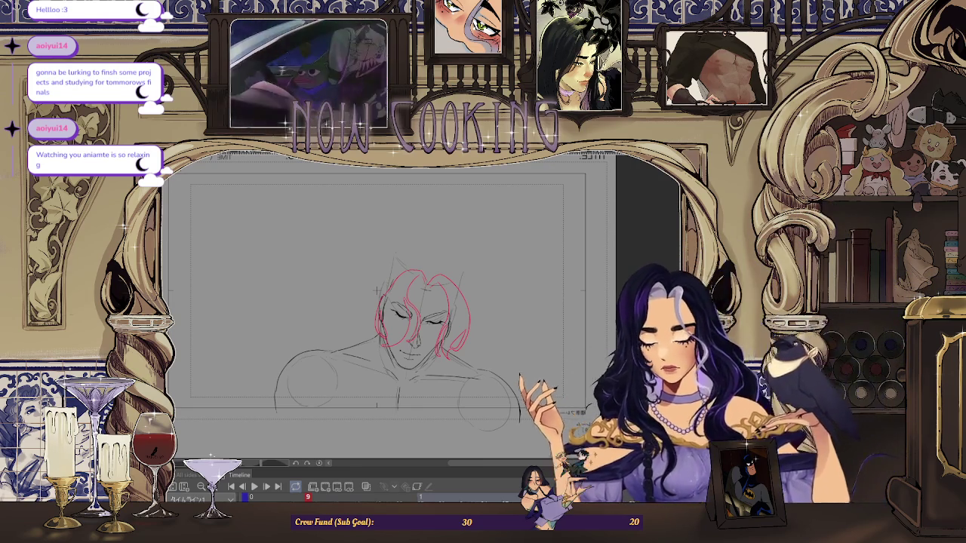
Play the animation between the upright frame 1 face and the bowed frame 9 head, then zoom in.
scroll(456, 264, "up", 1)
key("space")
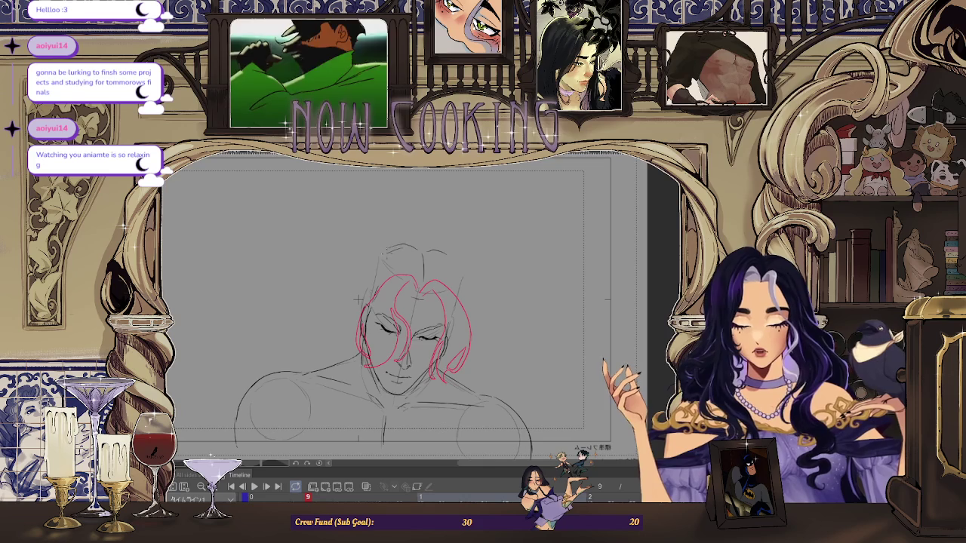
key("space")
key("space")
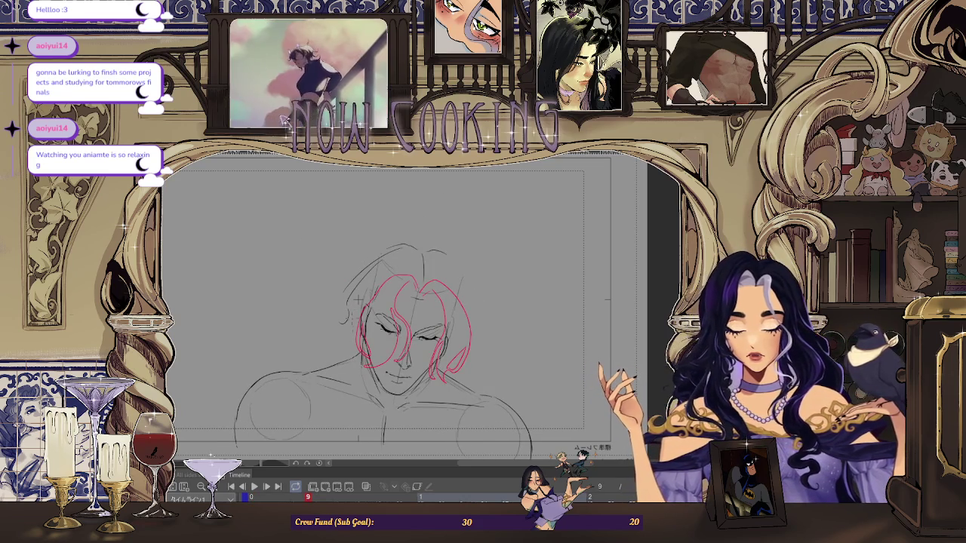
key("space")
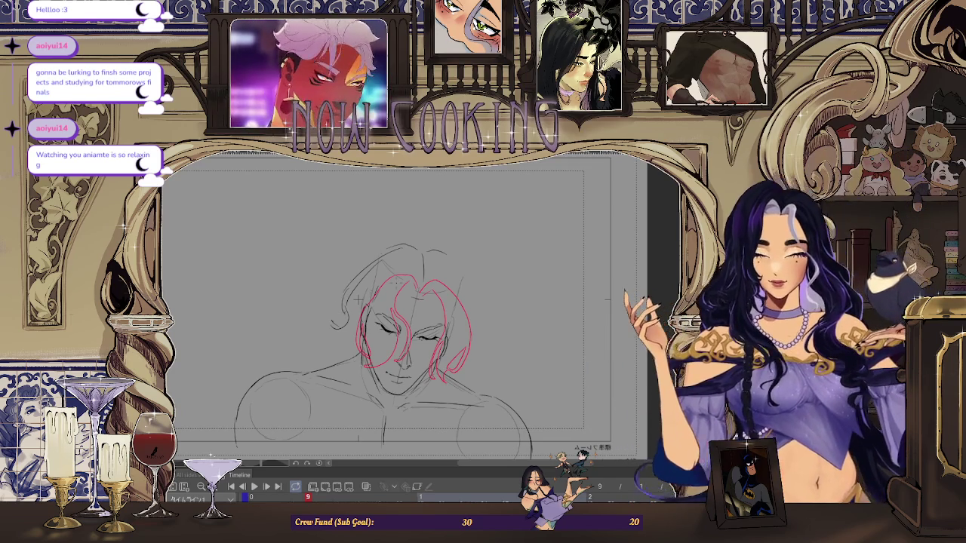
key("space")
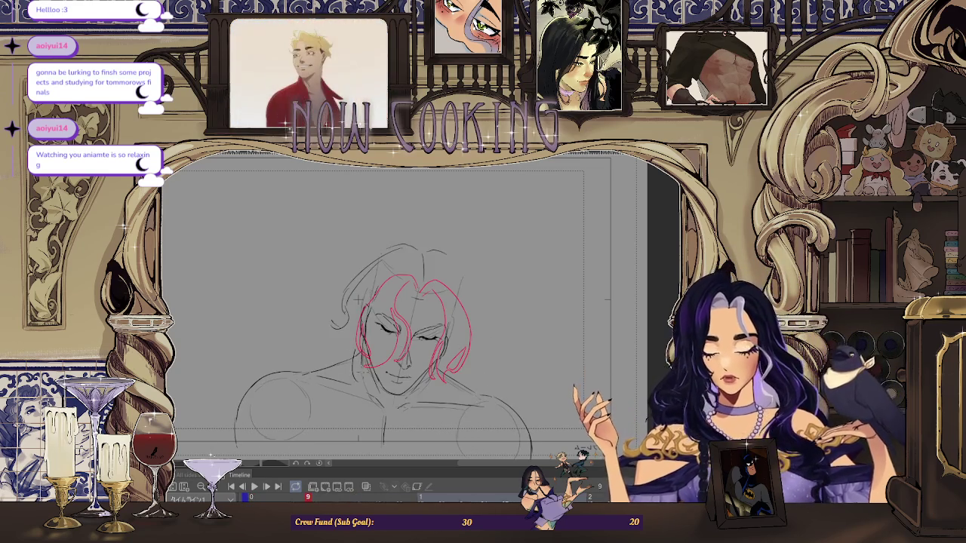
key("ctrl+plus")
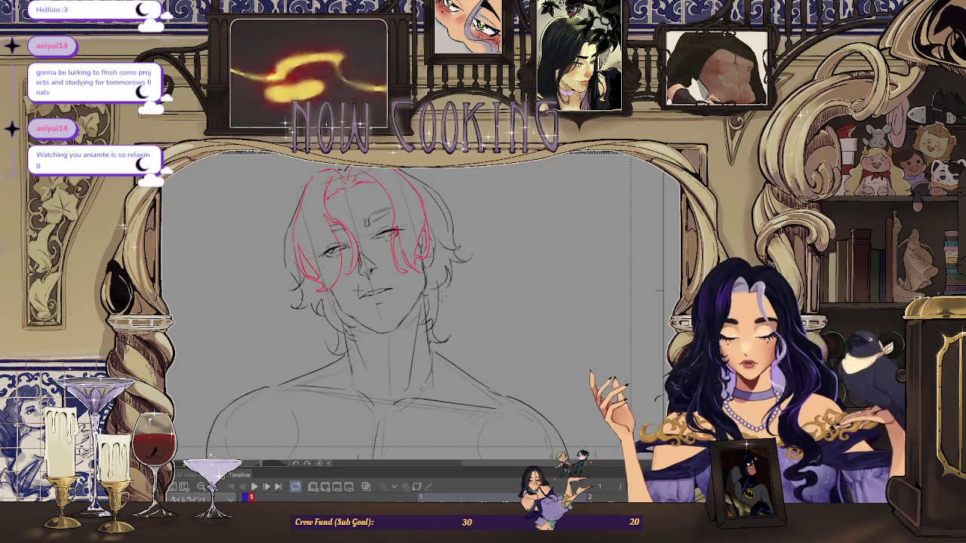
Zoom in and out on the face sketch and mirror the canvas view horizontally.
scroll(460, 231, "up", 5)
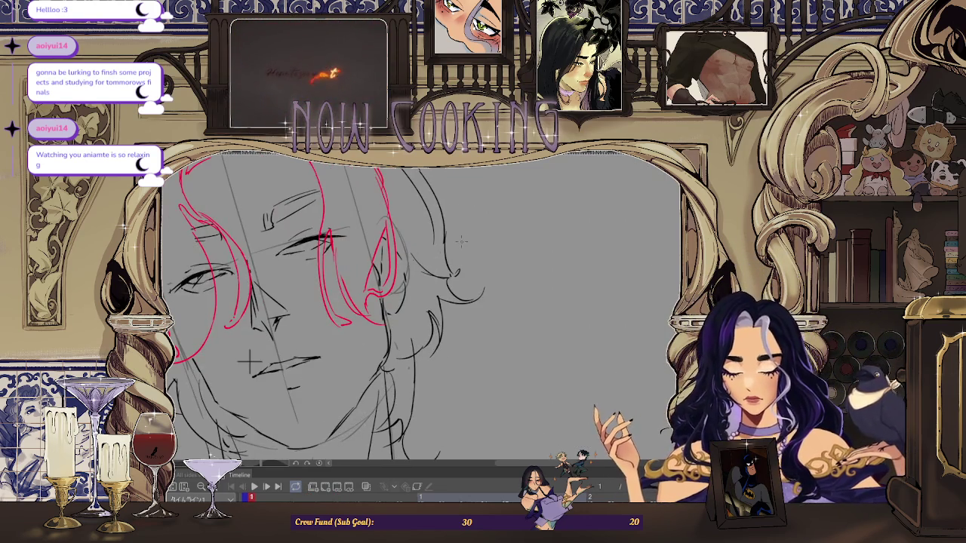
scroll(460, 240, "down", 4)
scroll(485, 278, "down", 1)
scroll(481, 280, "up", 3)
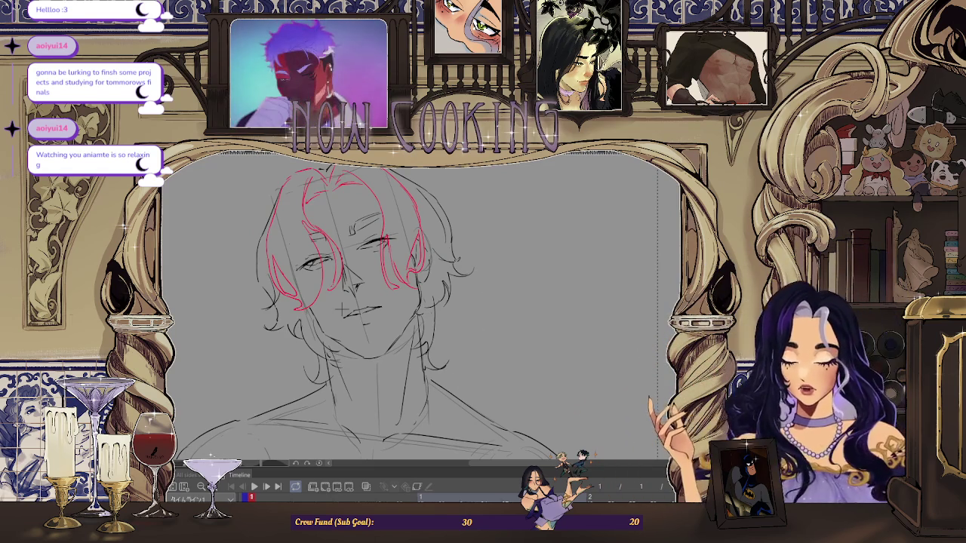
scroll(343, 310, "up", 2)
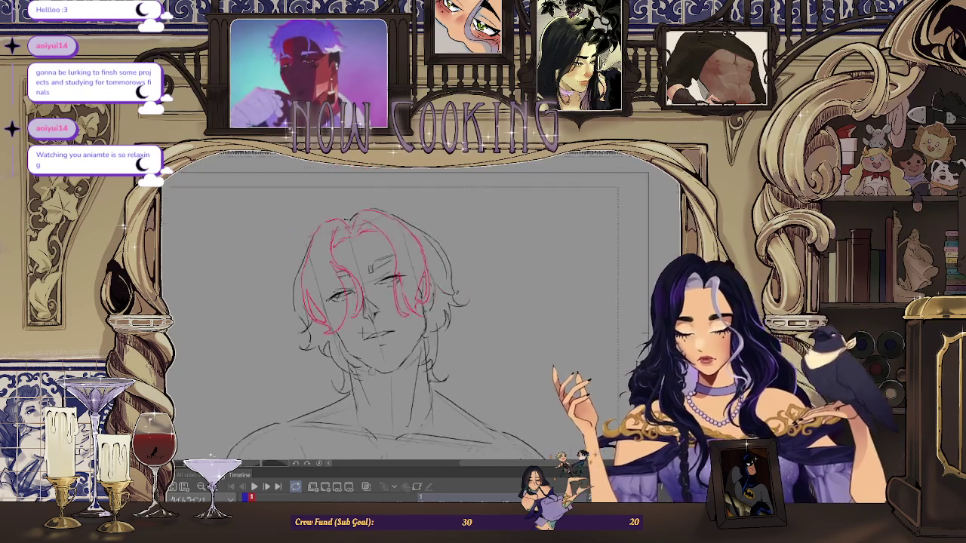
scroll(372, 320, "down", 3)
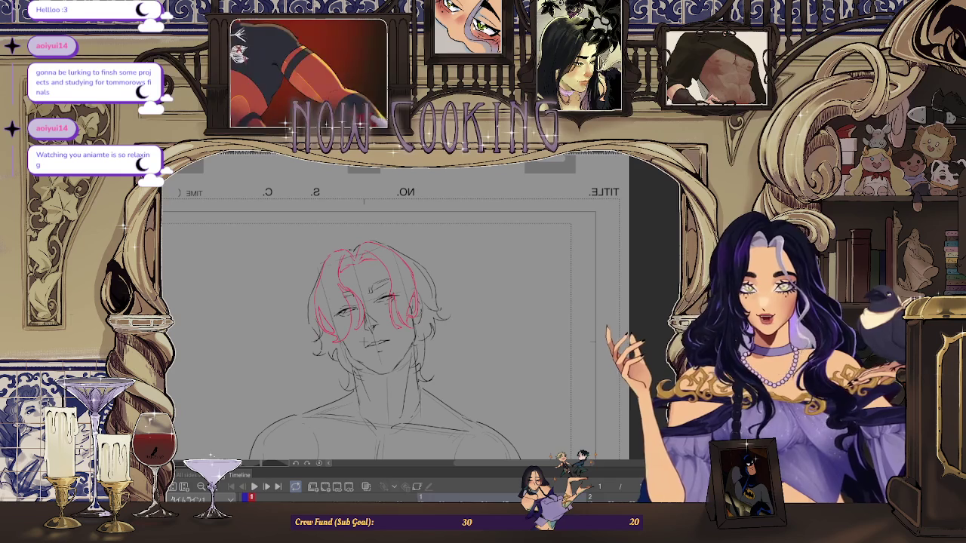
key("Right")
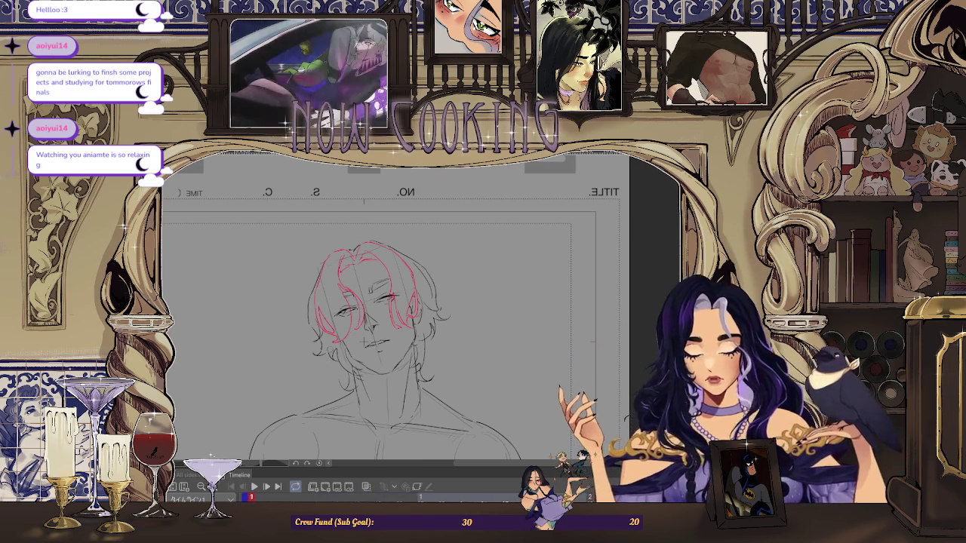
scroll(322, 360, "up", 1)
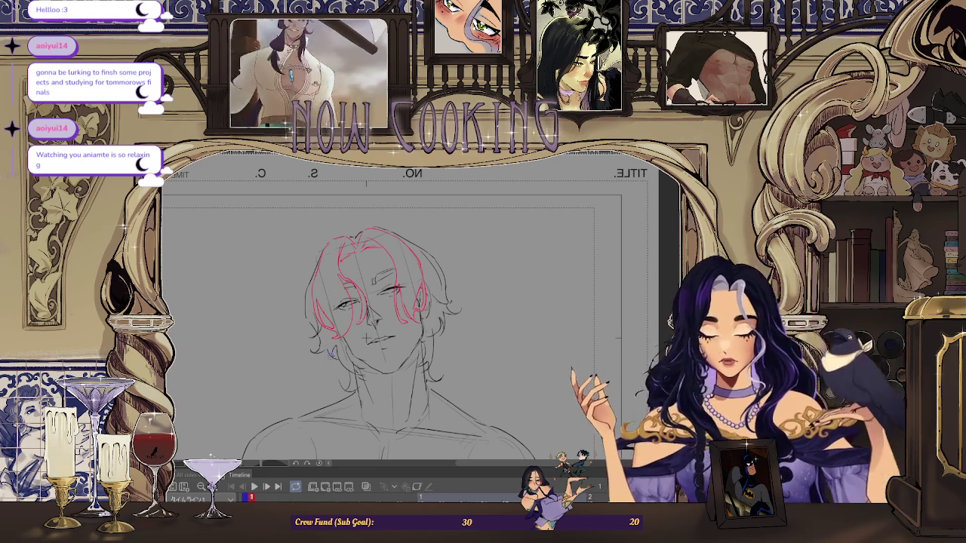
scroll(333, 368, "up", 4)
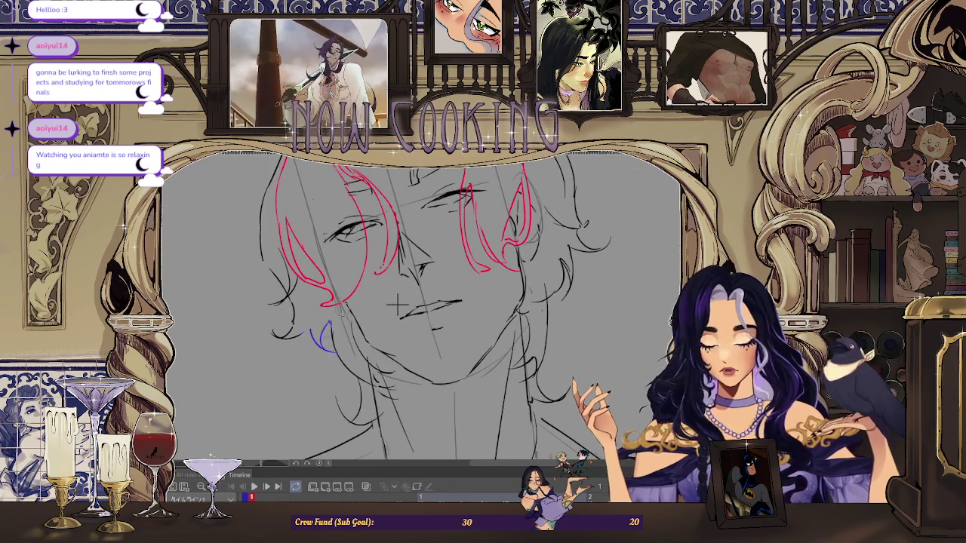
scroll(398, 304, "down", 2)
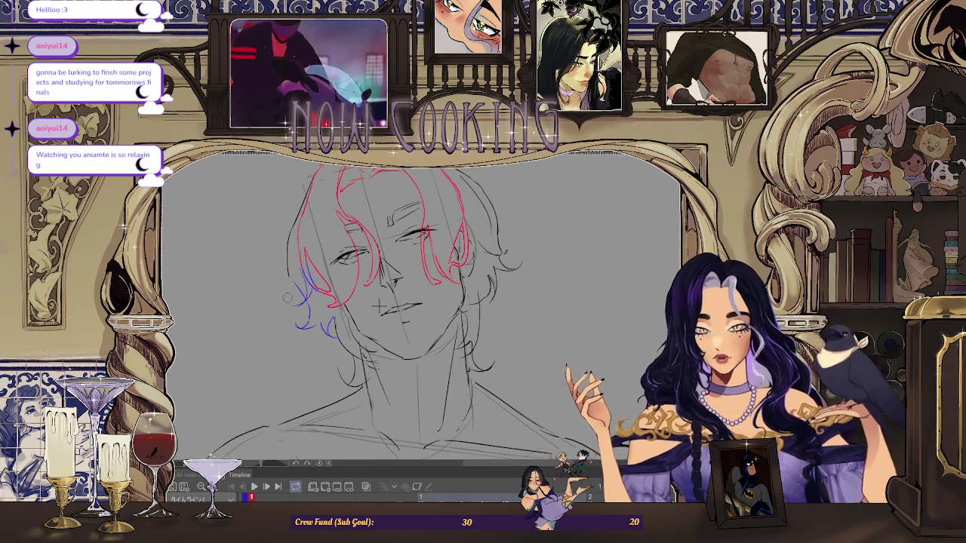
scroll(292, 321, "up", 2)
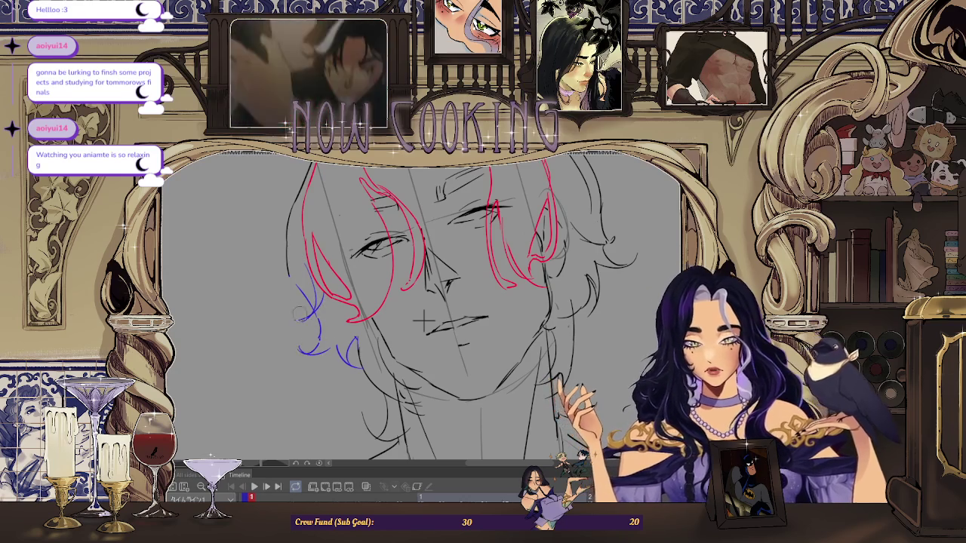
scroll(291, 256, "down", 2)
scroll(292, 255, "up", 2)
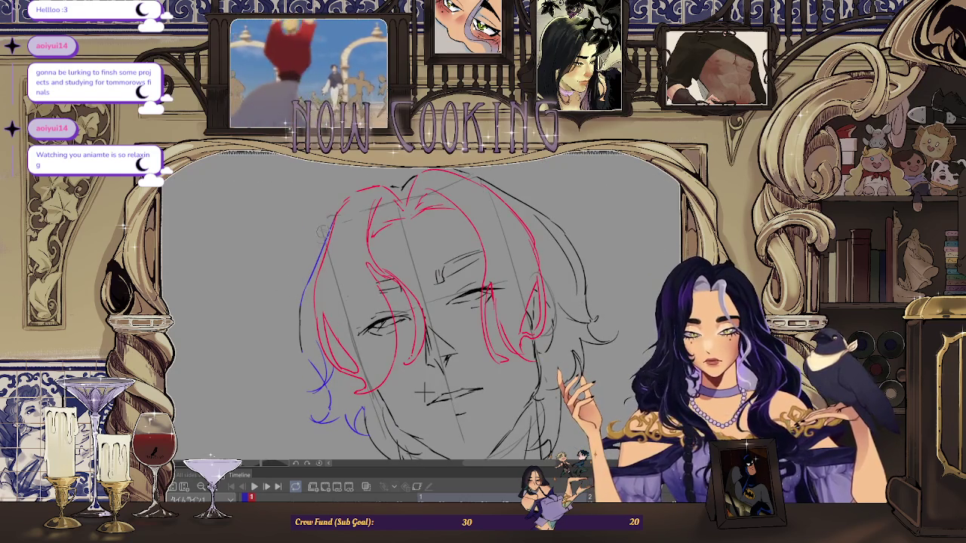
scroll(296, 304, "down", 1)
scroll(297, 304, "up", 3)
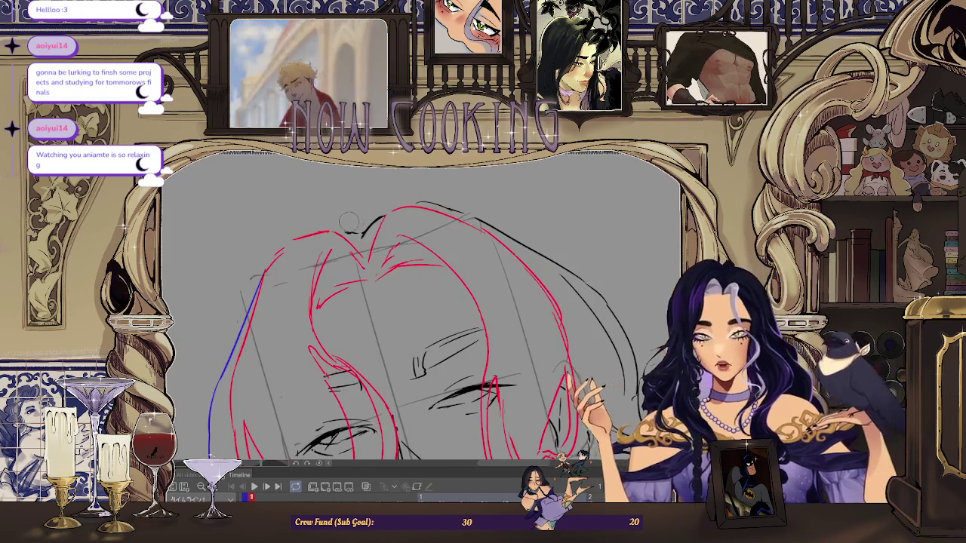
scroll(368, 210, "down", 3)
scroll(488, 246, "down", 2)
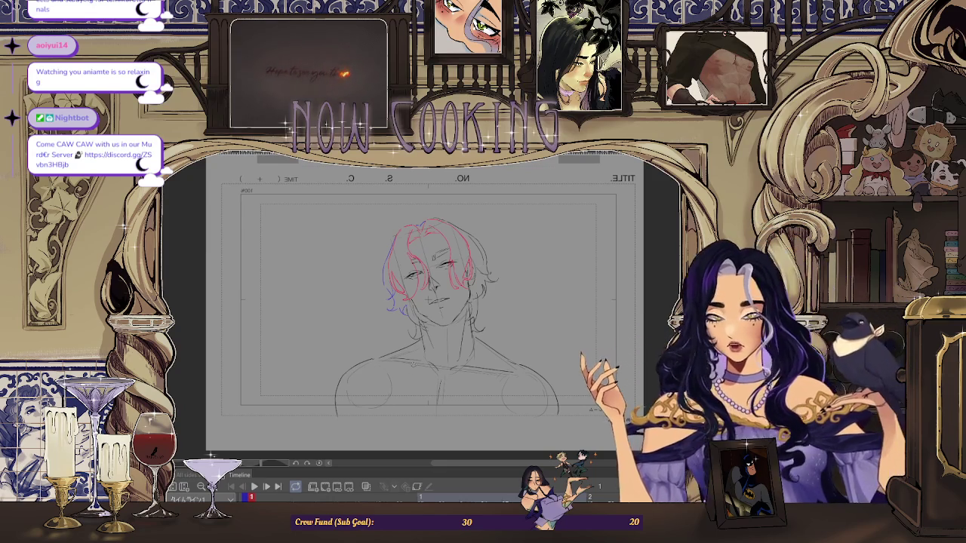
key("ctrl+plus")
scroll(394, 290, "up", 1)
scroll(385, 295, "up", 1)
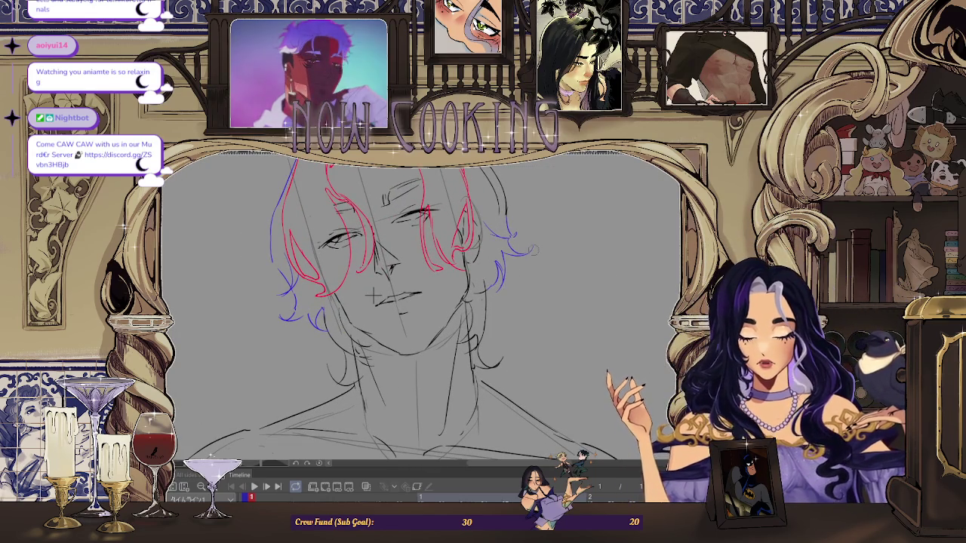
scroll(537, 244, "down", 2)
scroll(491, 226, "up", 2)
scroll(461, 202, "up", 1)
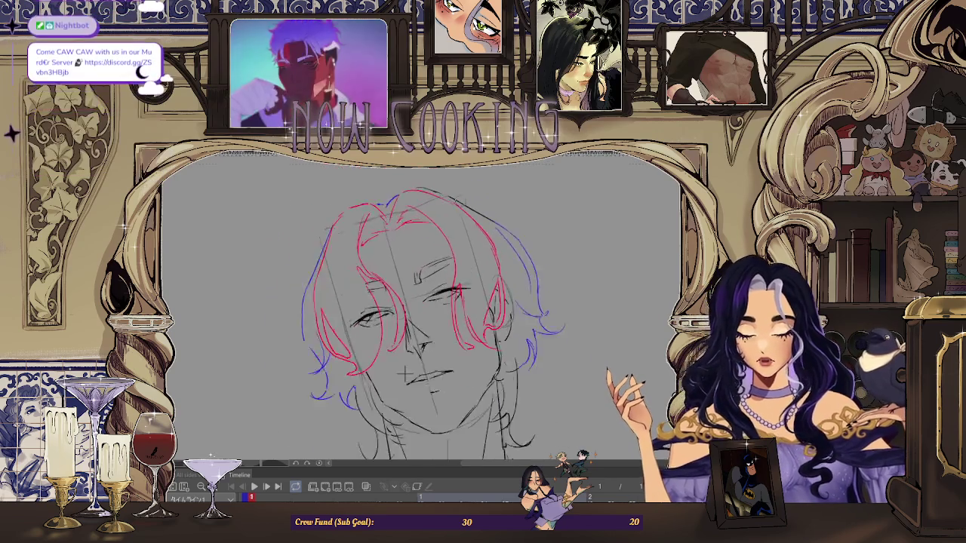
scroll(411, 359, "up", 2)
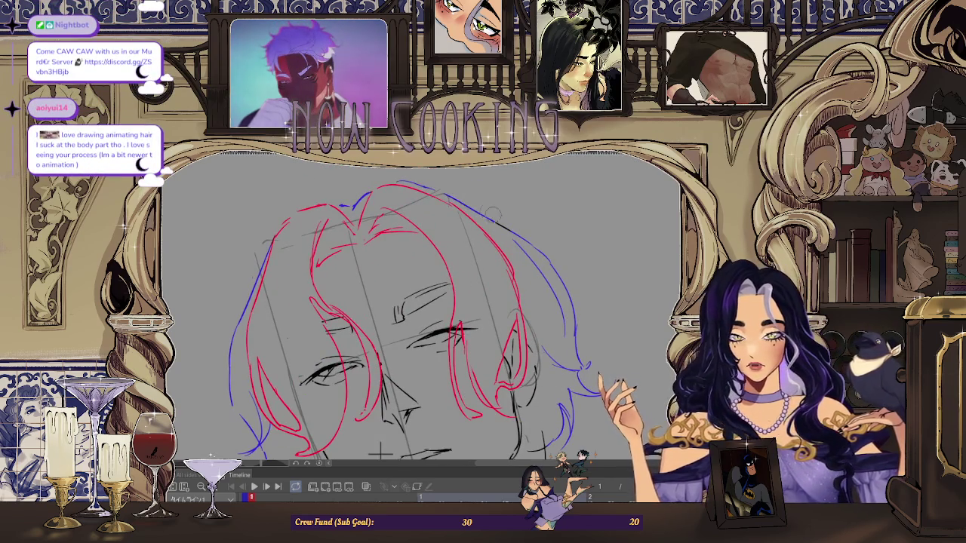
scroll(487, 210, "down", 2)
scroll(570, 283, "down", 2)
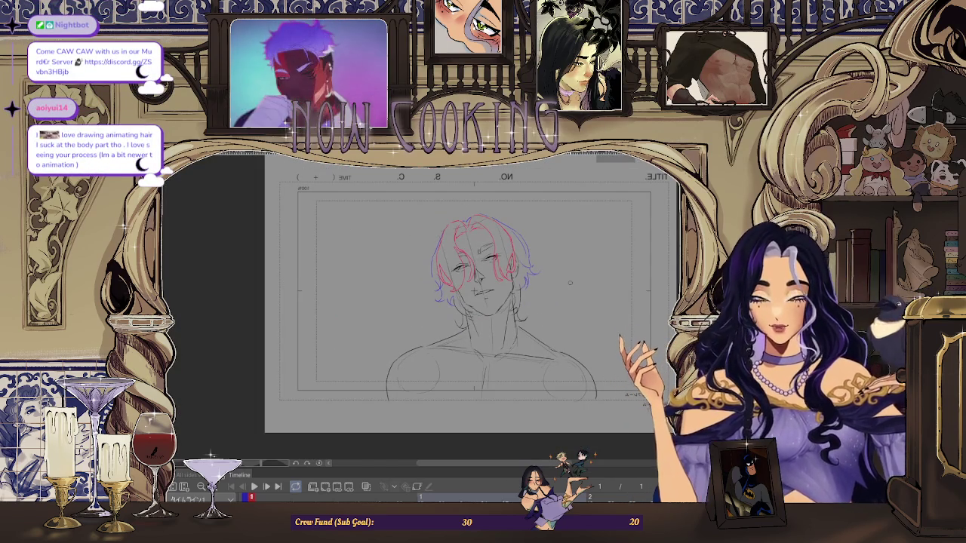
Hide the grey face sketch lines, fit the page in view, then show them again.
scroll(570, 283, "up", 1)
scroll(570, 283, "up", 1)
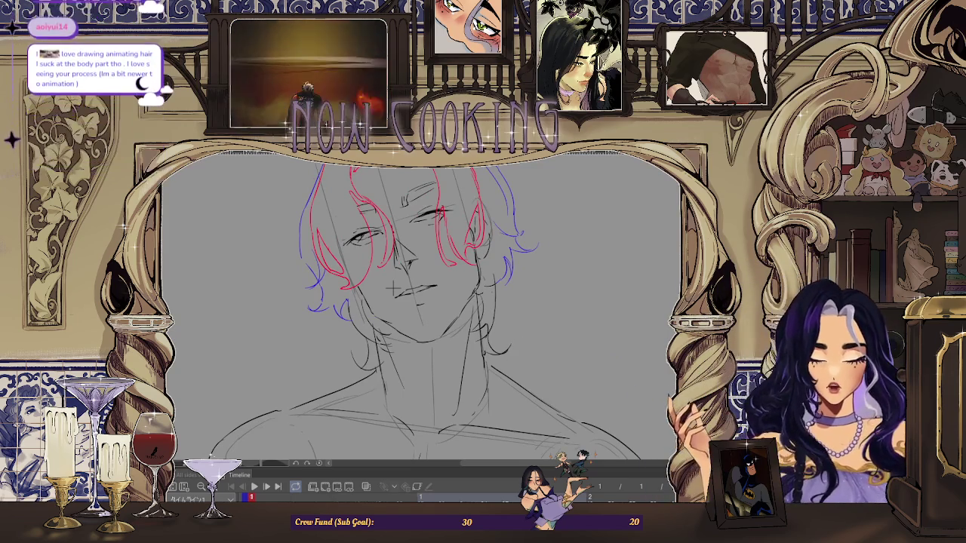
key("ctrl+z")
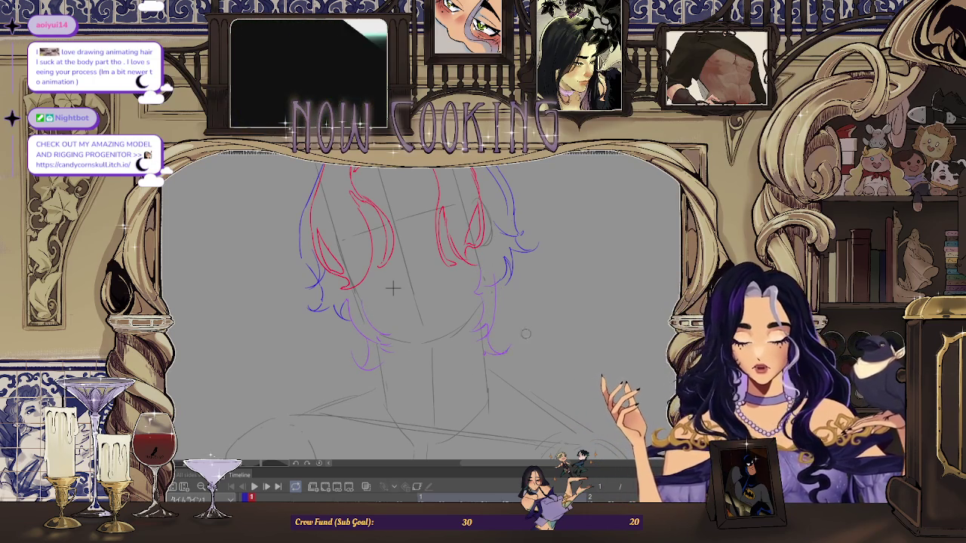
key("ctrl+0")
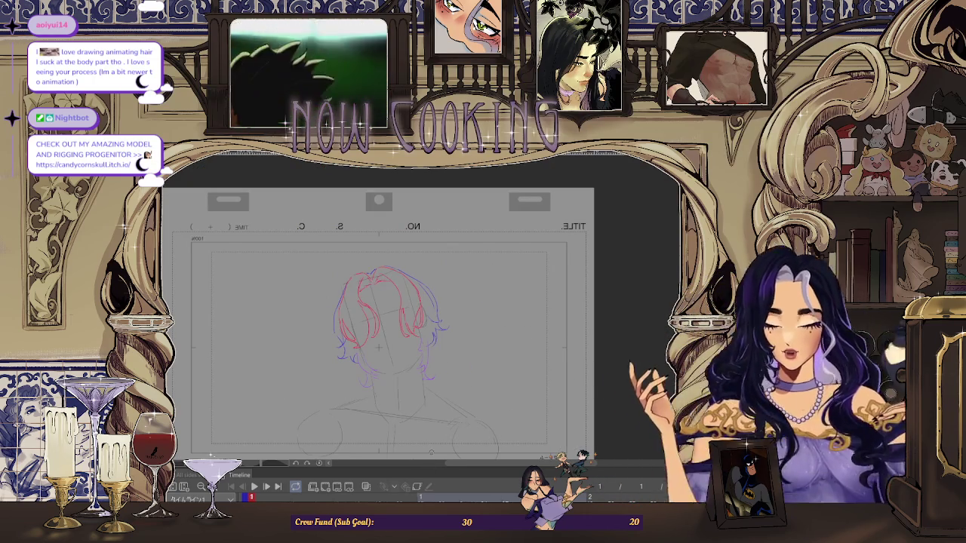
left_click(419, 487)
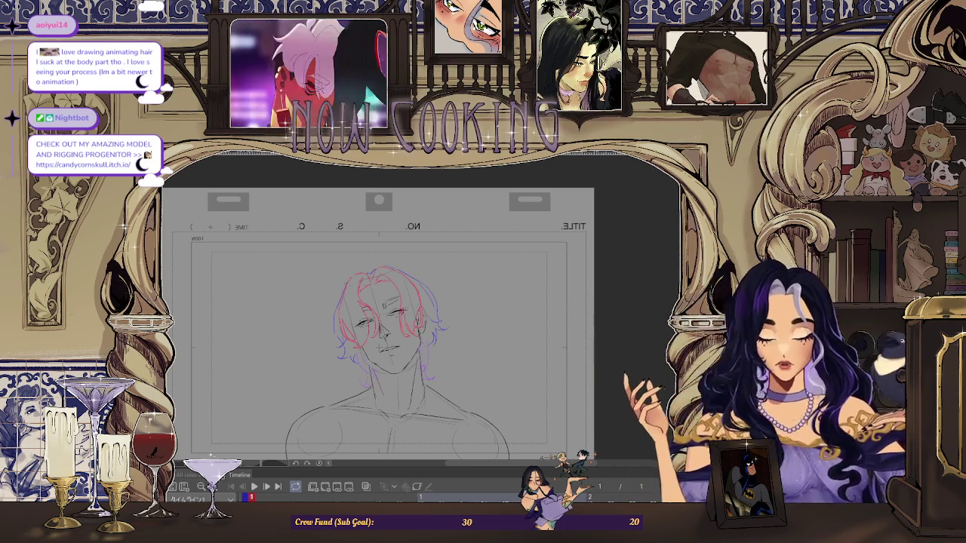
Draw purple wavy strands down both sides of the neck, checking at different zoom levels.
scroll(392, 384, "up", 1)
scroll(392, 385, "up", 2)
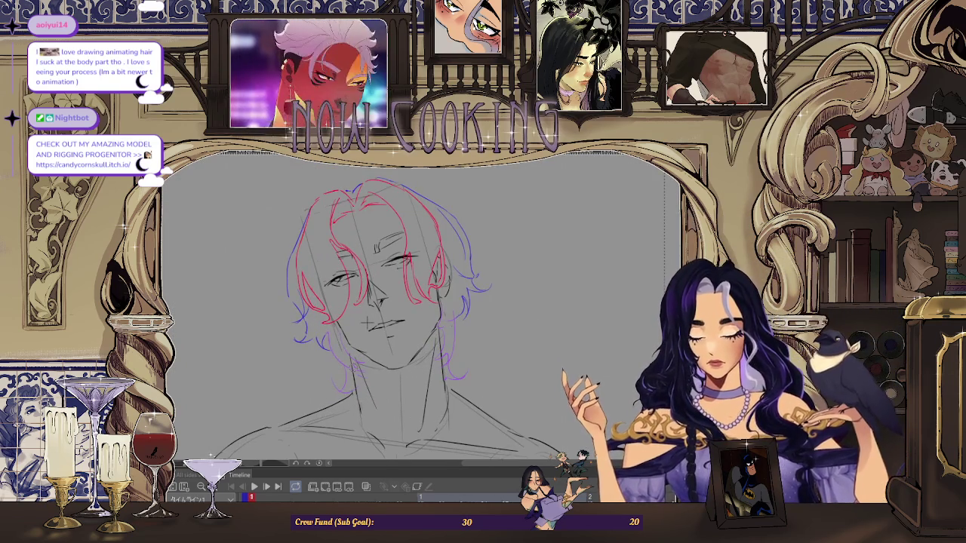
scroll(368, 322, "down", 1)
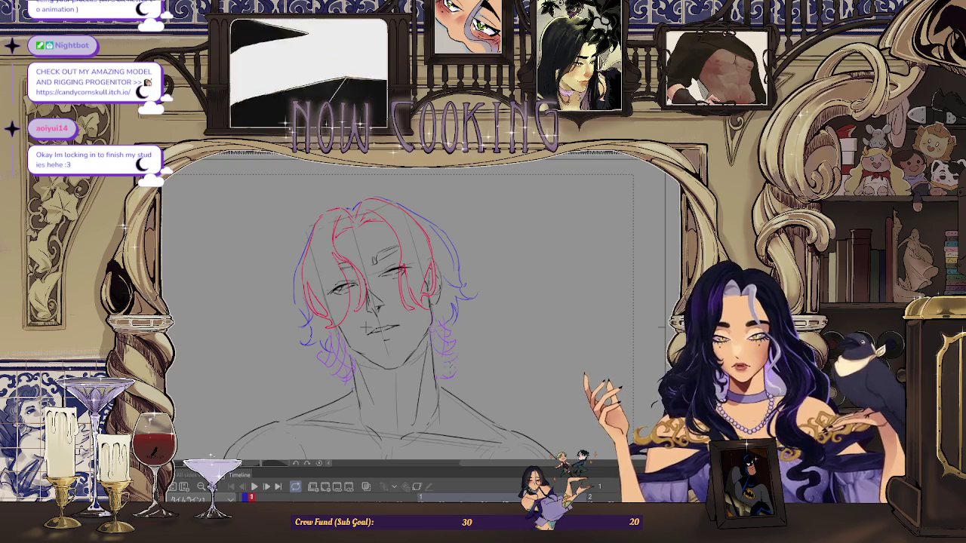
key("ctrl+0")
scroll(513, 269, "up", 2)
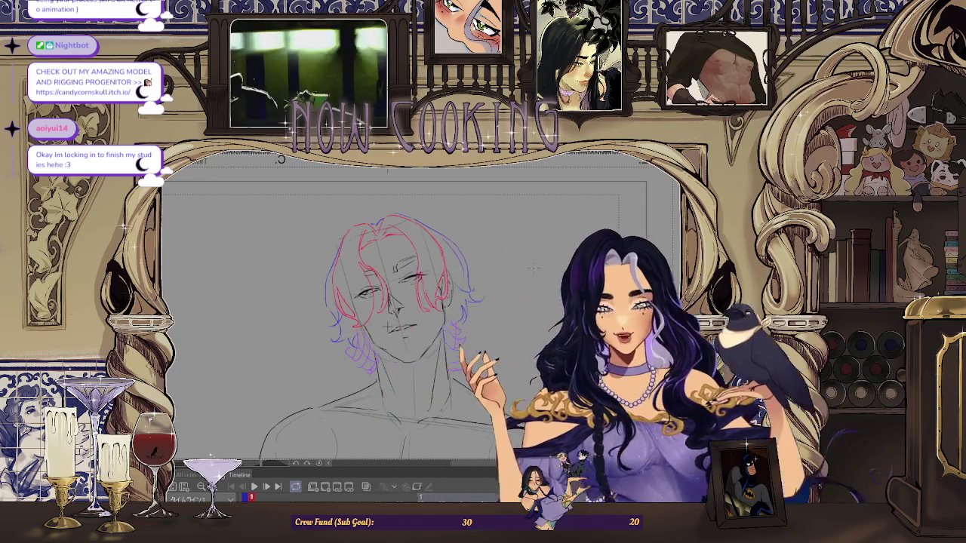
scroll(389, 326, "up", 3)
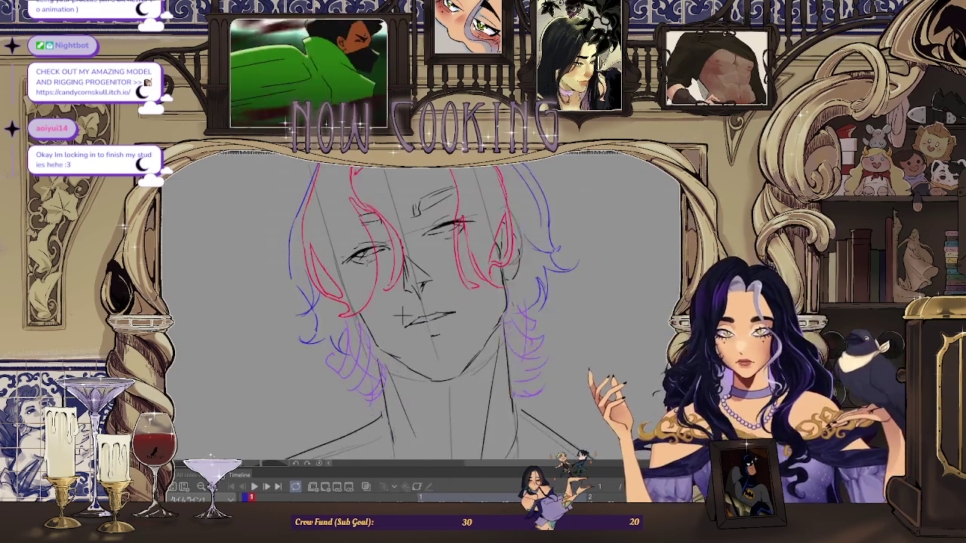
scroll(402, 316, "up", 2)
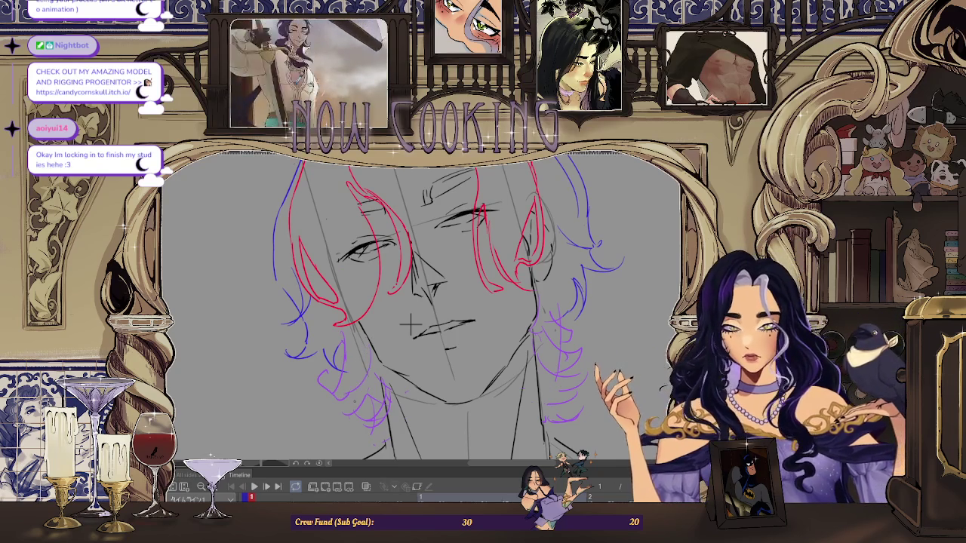
scroll(409, 325, "down", 2)
scroll(402, 330, "up", 1)
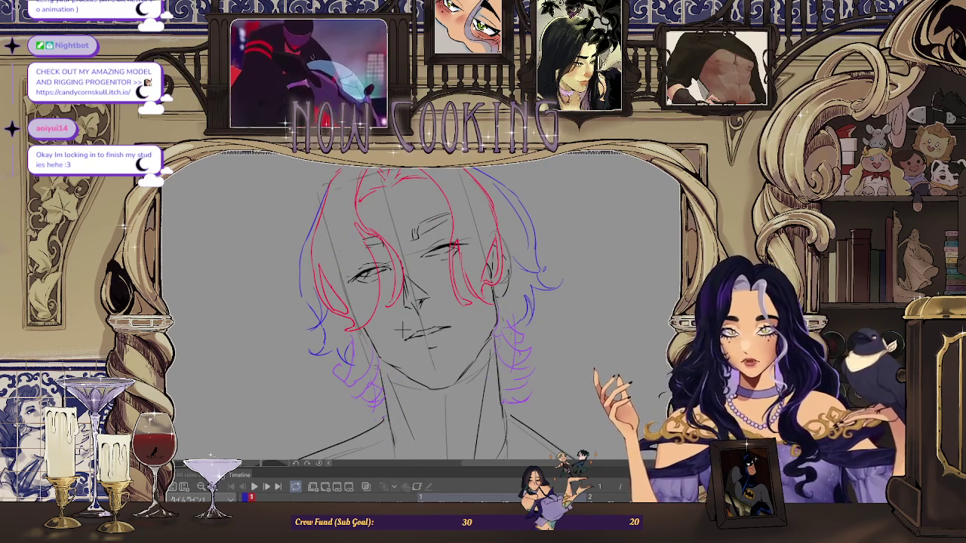
scroll(404, 329, "down", 1)
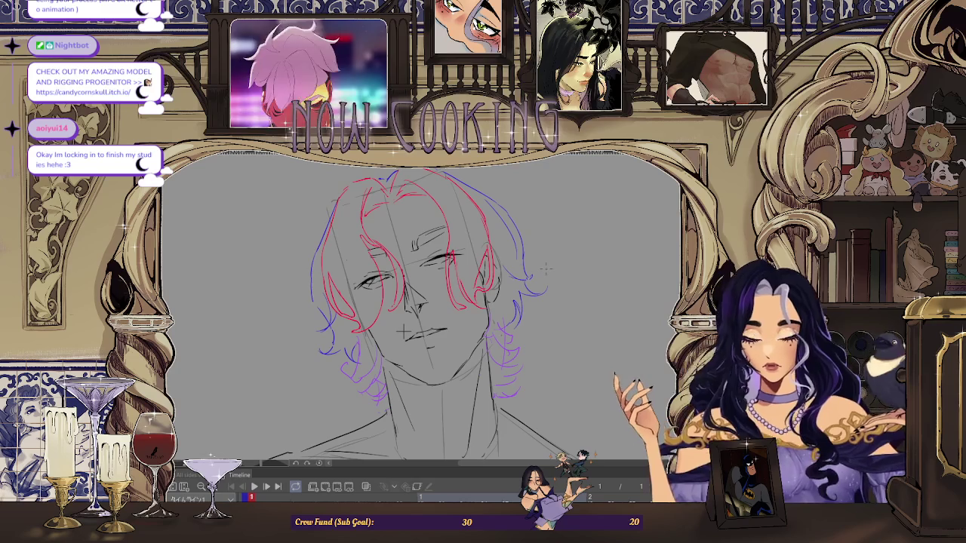
left_click_drag(406, 332, 436, 332)
Zoom in and out, then fit the page, to review the mirrored red, blue and purple hair.
scroll(538, 237, "down", 2)
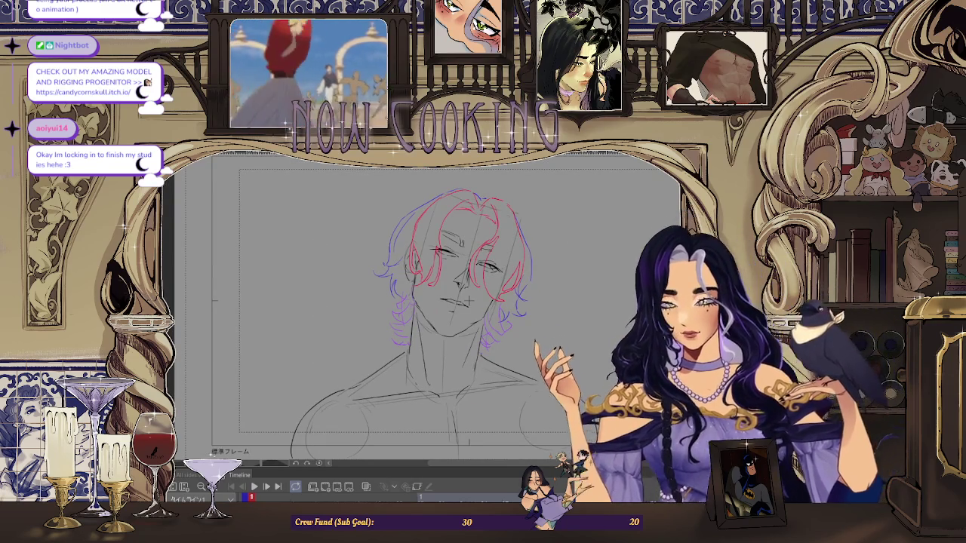
scroll(499, 284, "up", 2)
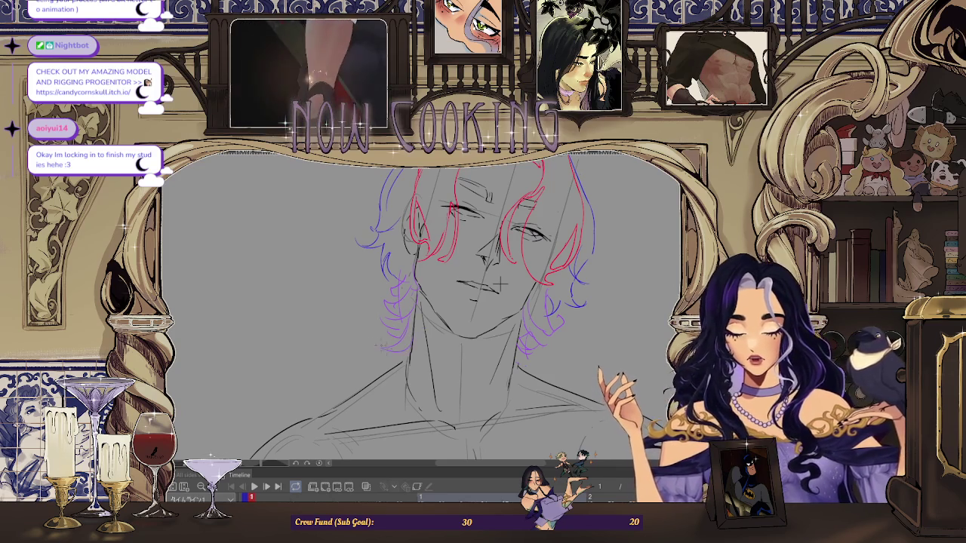
scroll(598, 305, "down", 1)
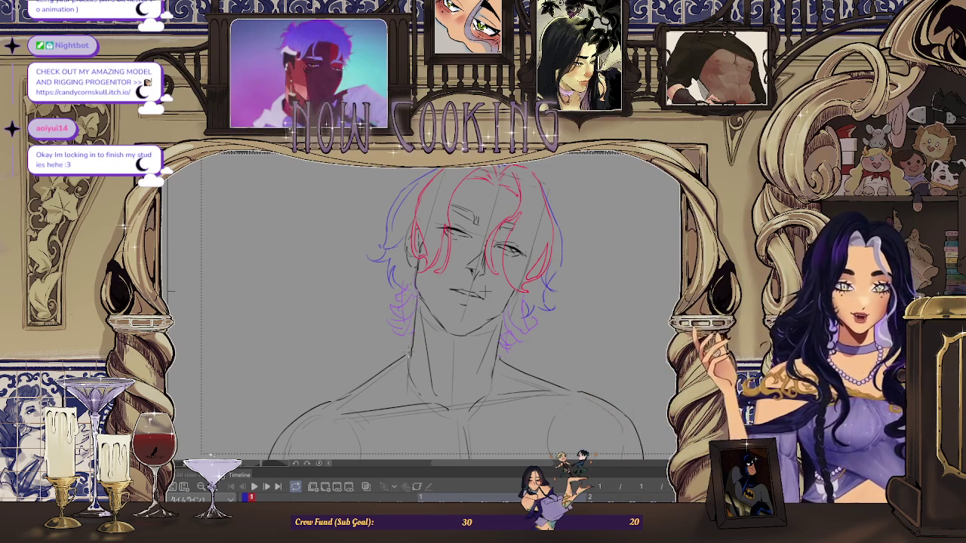
scroll(517, 271, "up", 2)
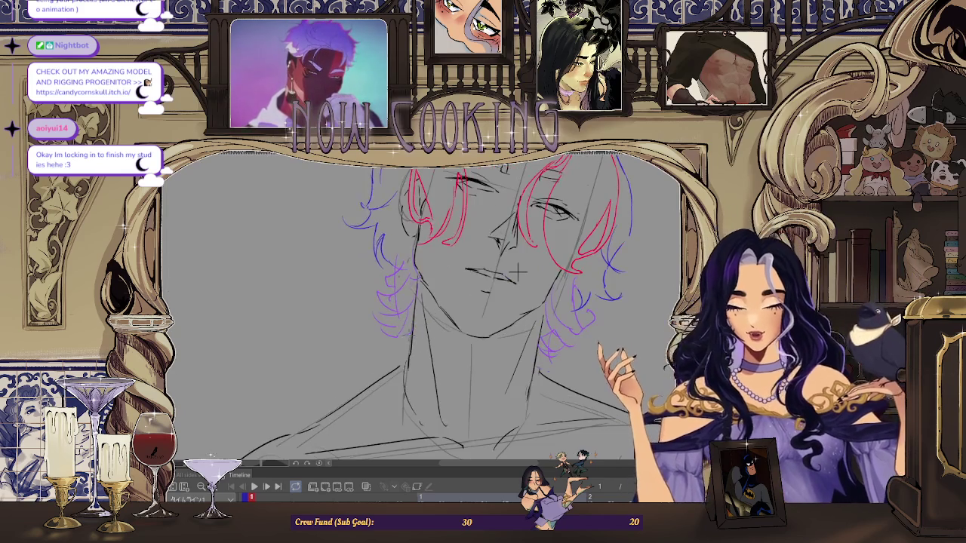
key("ctrl+0")
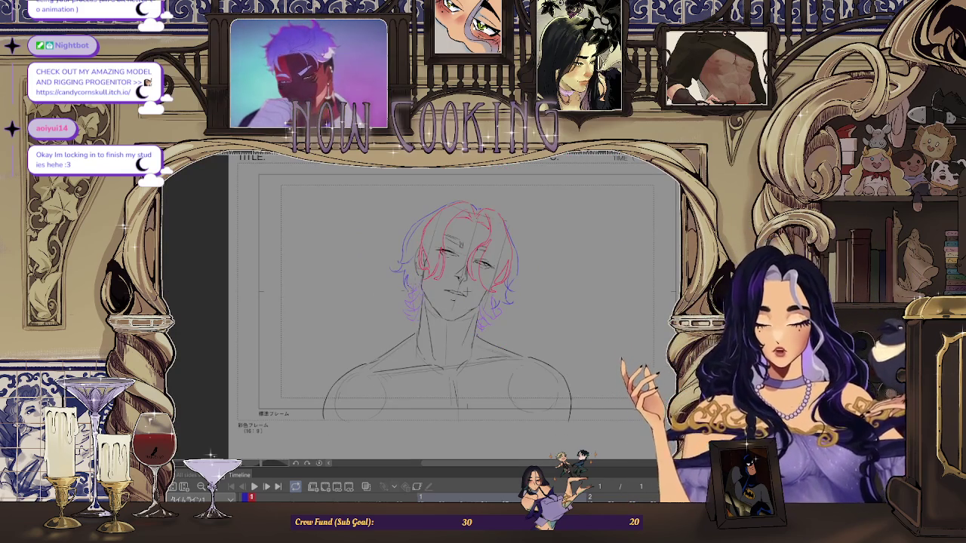
scroll(462, 291, "up", 2)
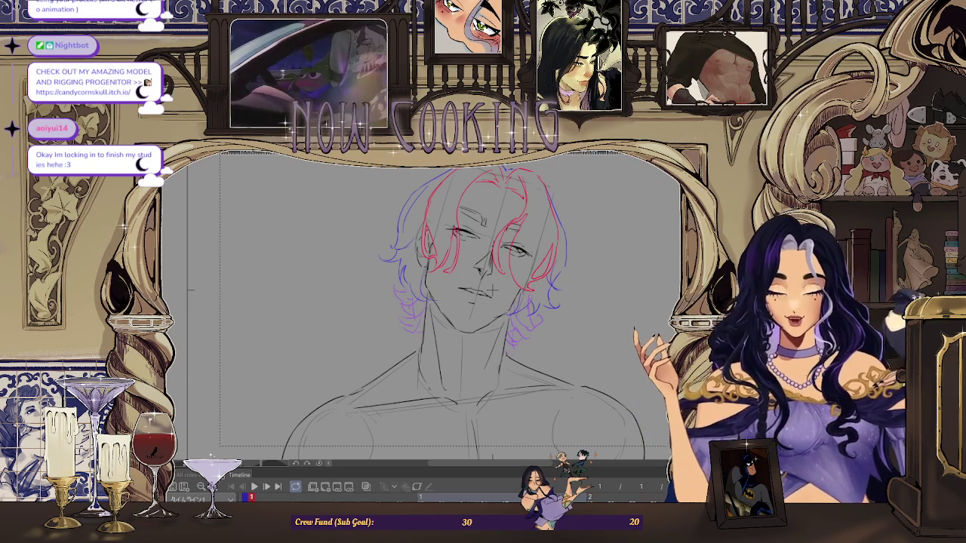
left_click_drag(646, 348, 510, 349)
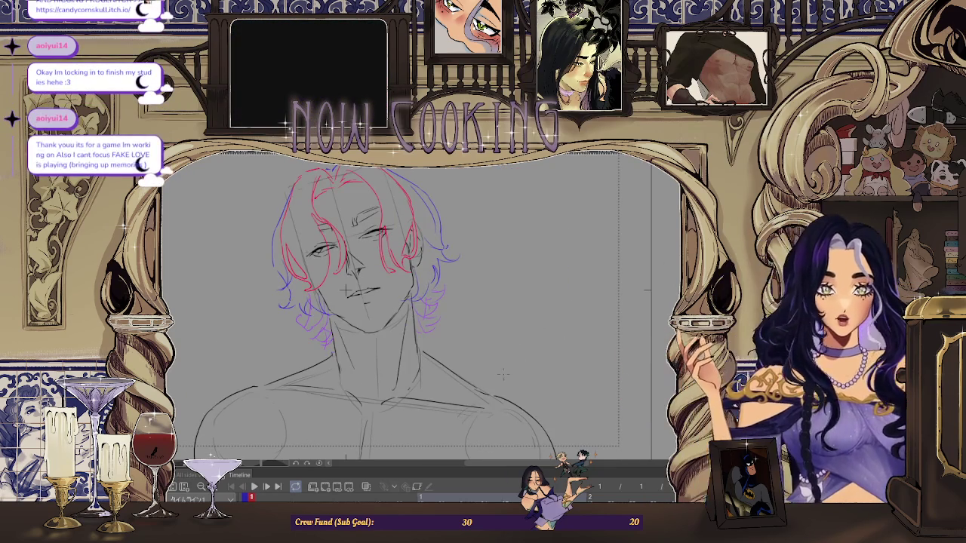
scroll(511, 348, "down", 1)
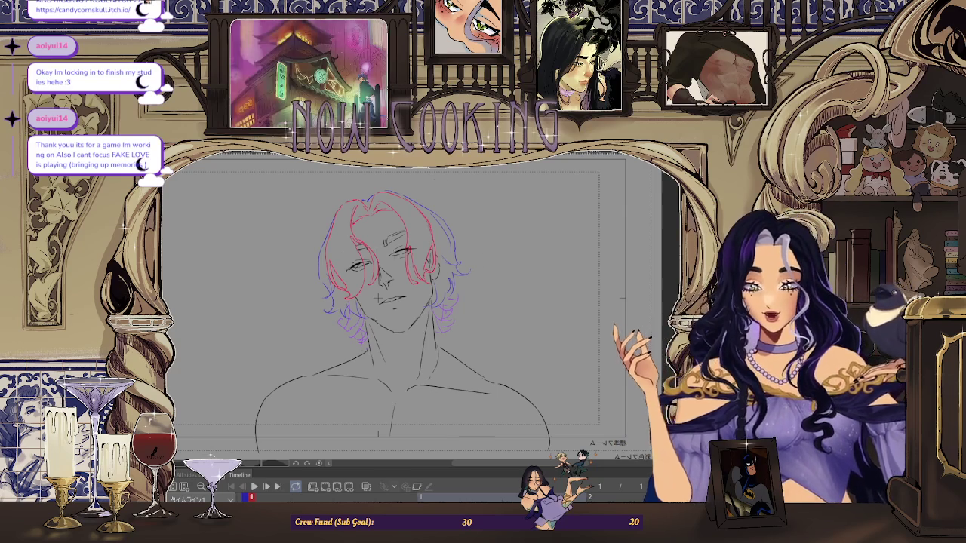
scroll(383, 311, "up", 2)
scroll(392, 310, "up", 3)
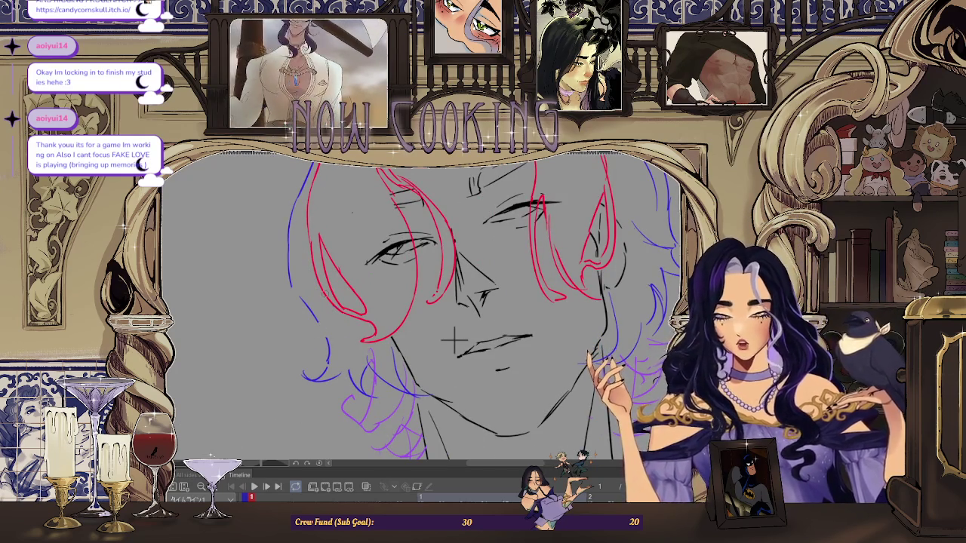
scroll(453, 341, "down", 2)
scroll(452, 341, "down", 2)
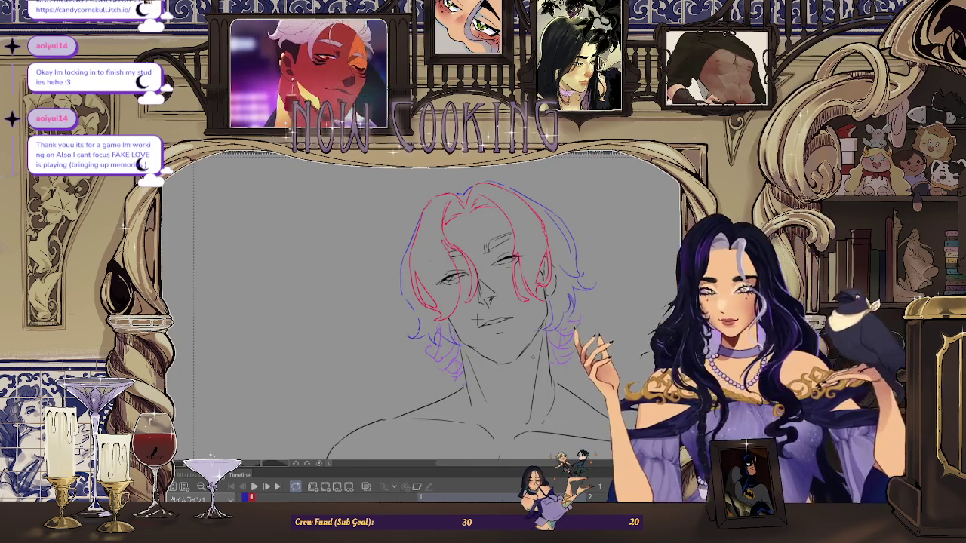
scroll(422, 310, "right", 3)
scroll(355, 302, "up", 1)
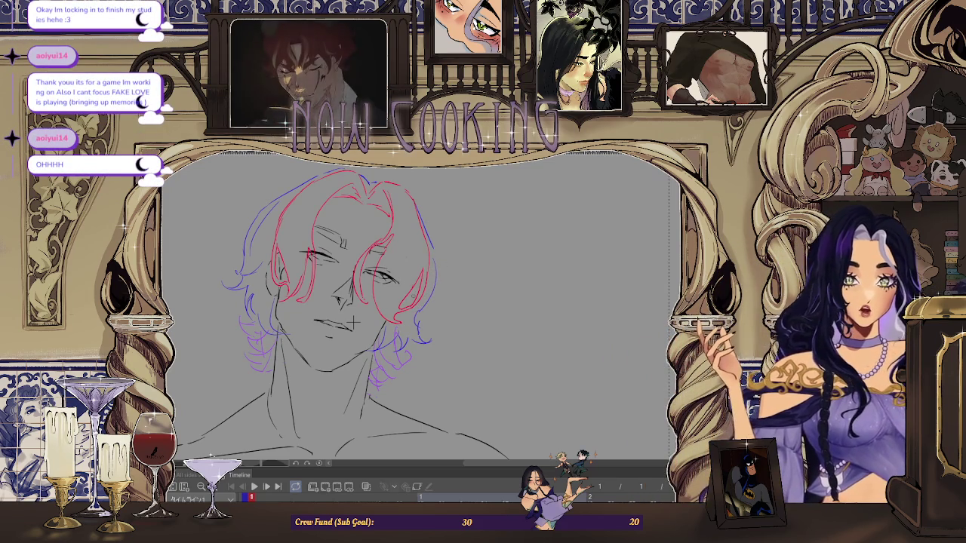
scroll(351, 323, "up", 1)
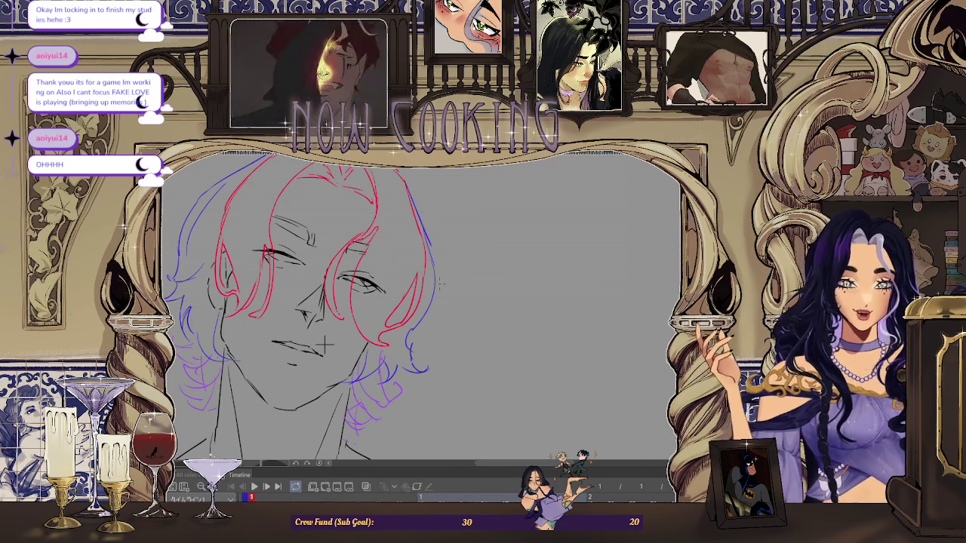
scroll(324, 344, "up", 2)
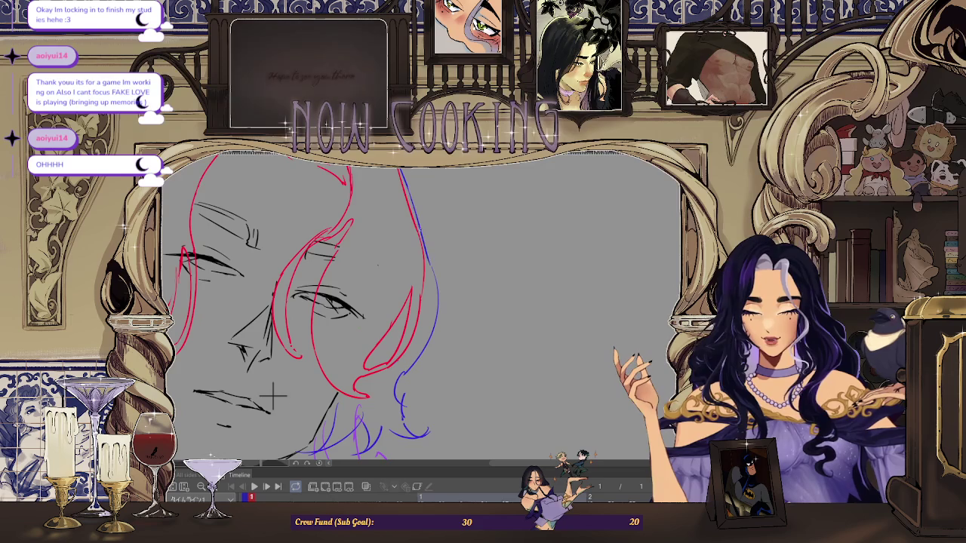
scroll(485, 307, "down", 5)
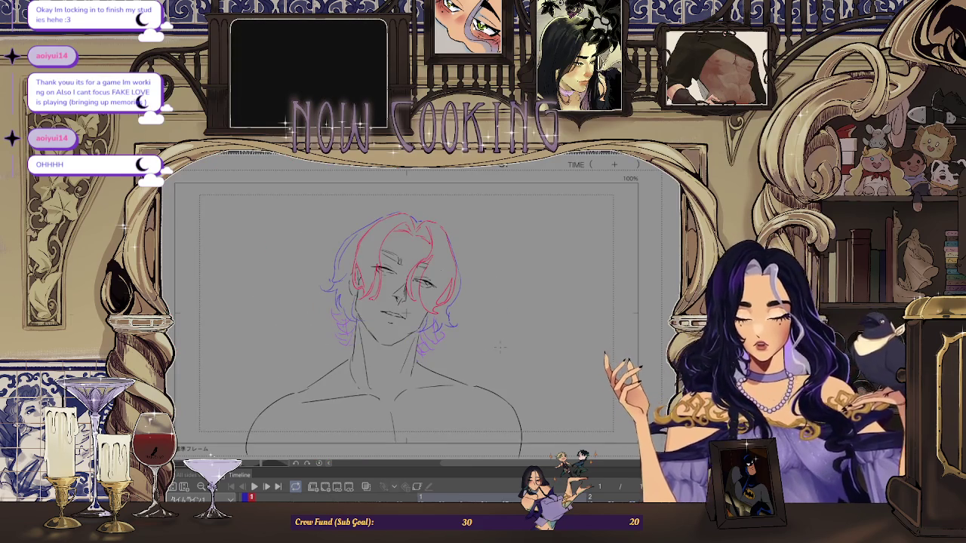
scroll(501, 346, "up", 2)
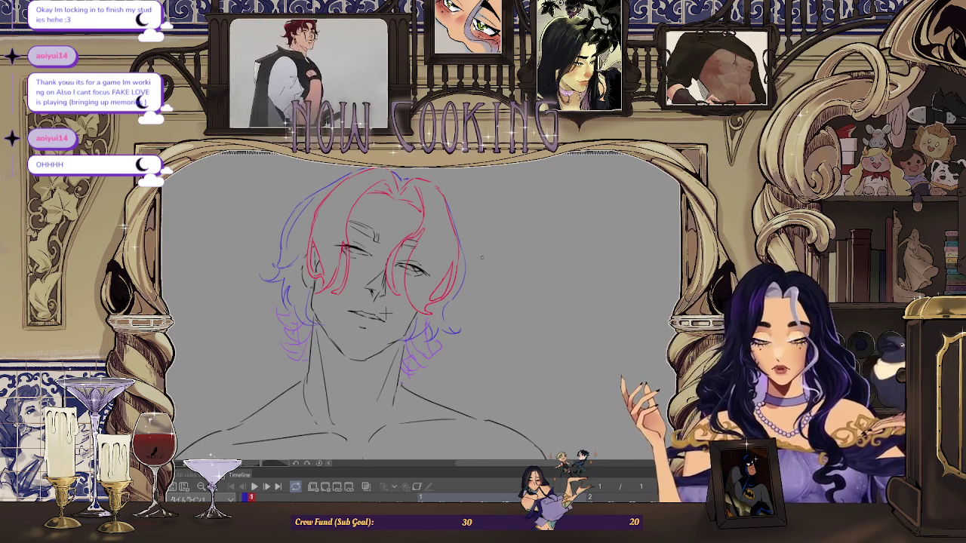
scroll(481, 258, "down", 2)
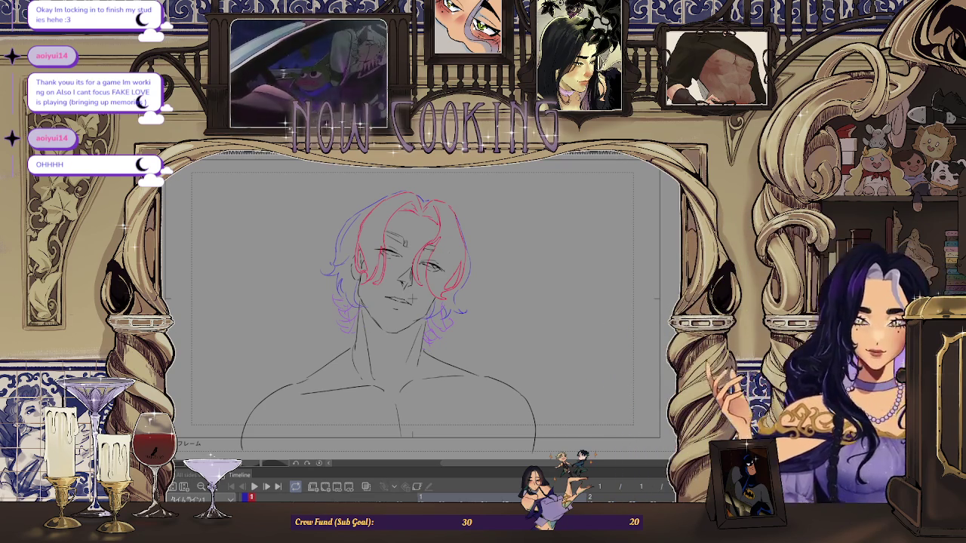
scroll(382, 300, "up", 2)
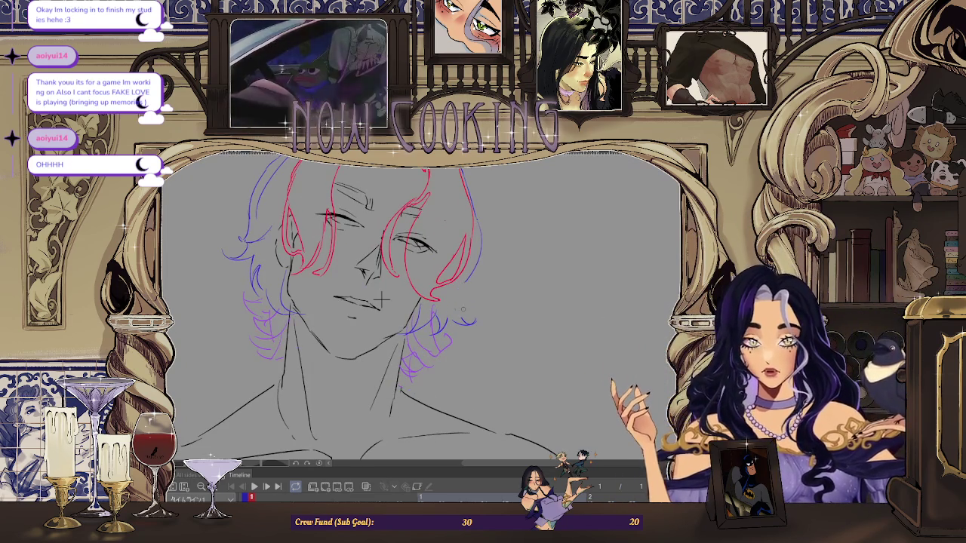
scroll(383, 300, "down", 2)
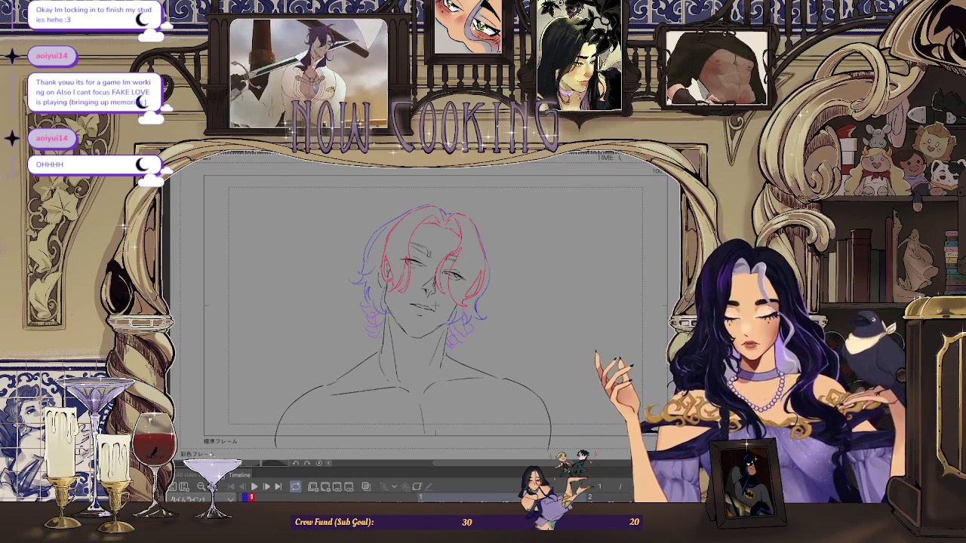
scroll(354, 239, "up", 1)
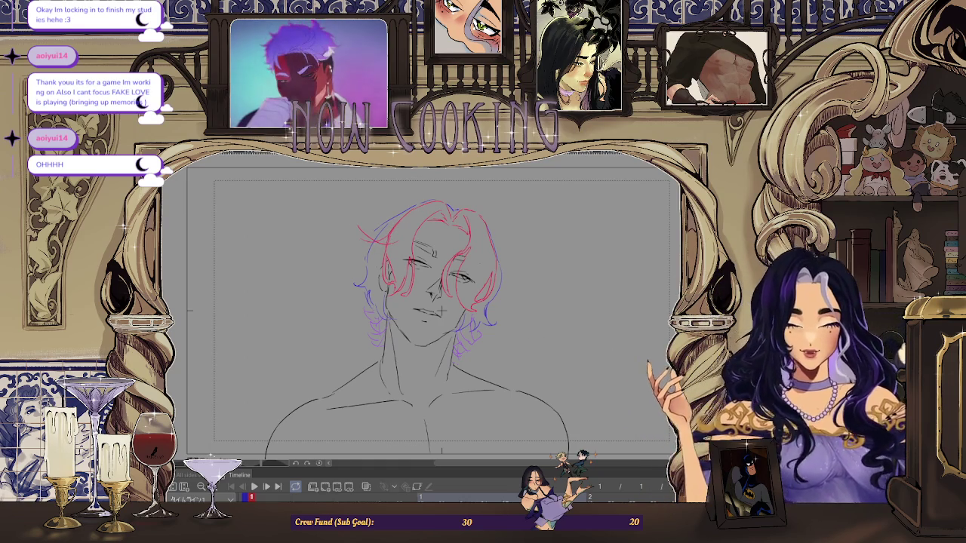
left_click_drag(543, 332, 520, 332)
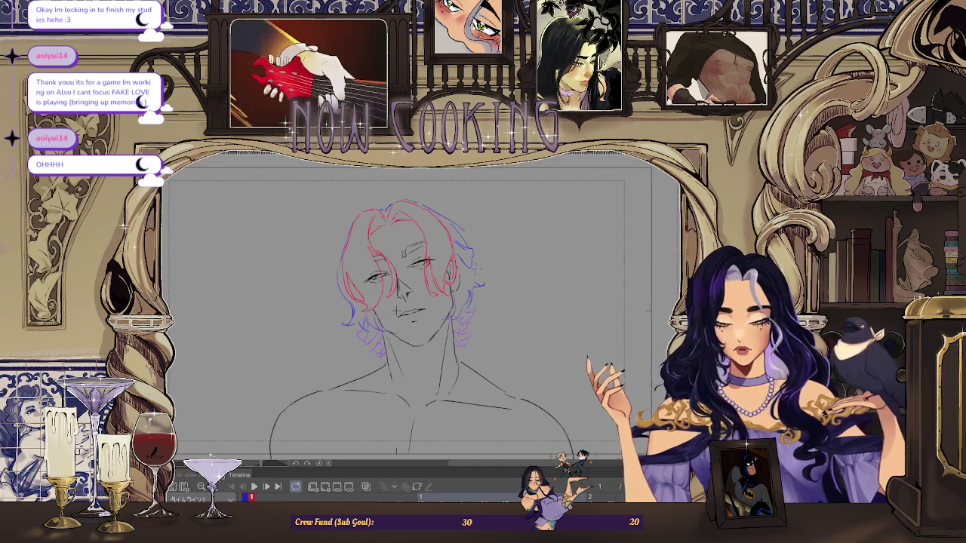
scroll(520, 273, "down", 2)
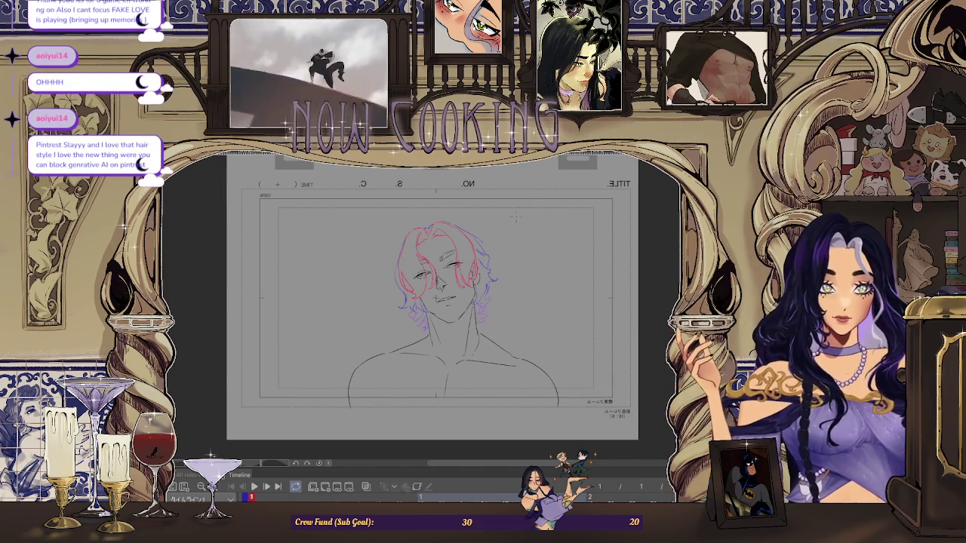
Zoom in on the head and draw a blue stroke along the hair's outer edge.
scroll(511, 242, "up", 1)
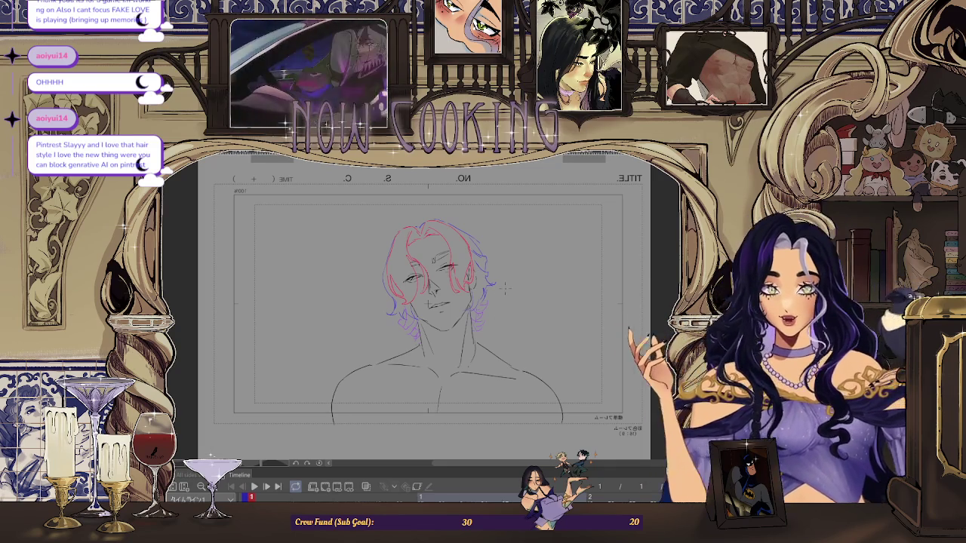
scroll(449, 315, "up", 2)
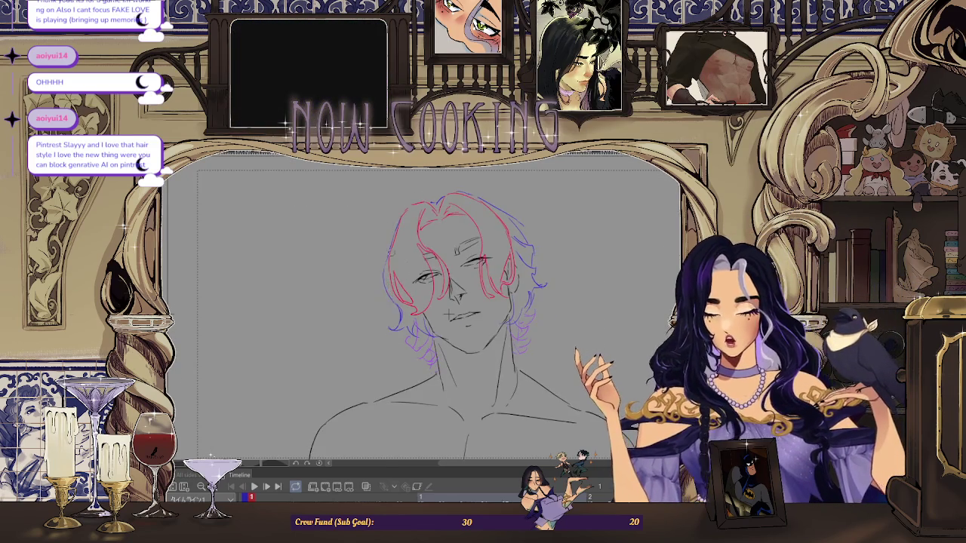
scroll(447, 316, "up", 2)
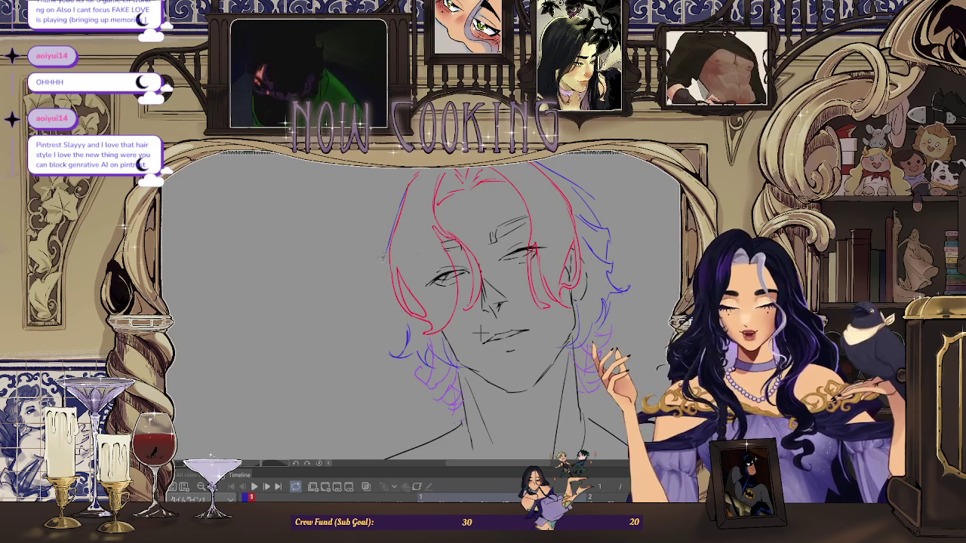
left_click_drag(390, 252, 382, 296)
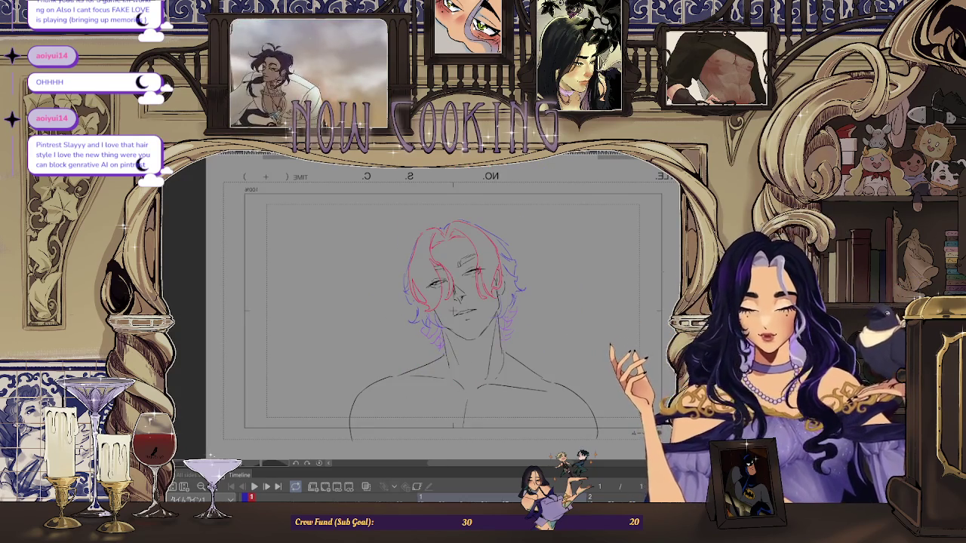
key("h")
key("ctrl+plus")
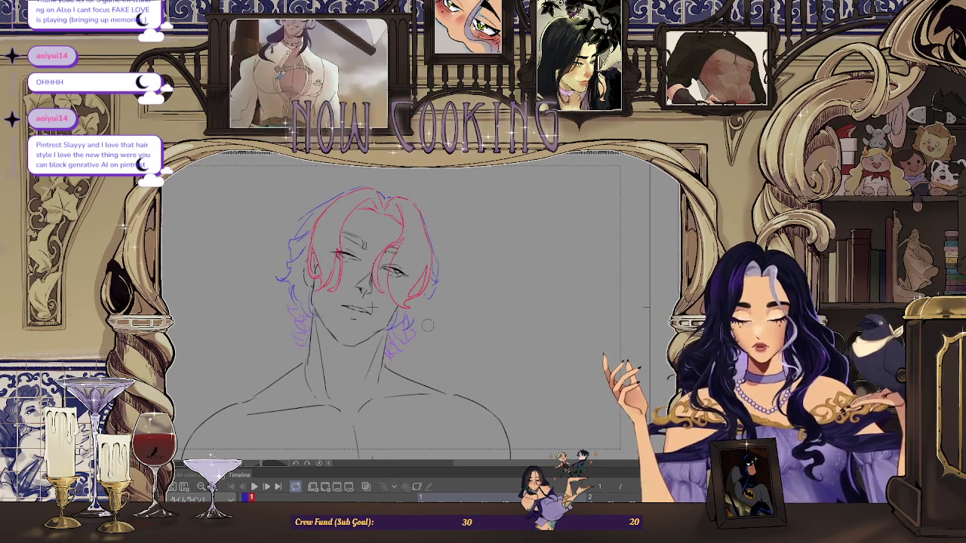
key("ctrl+minus")
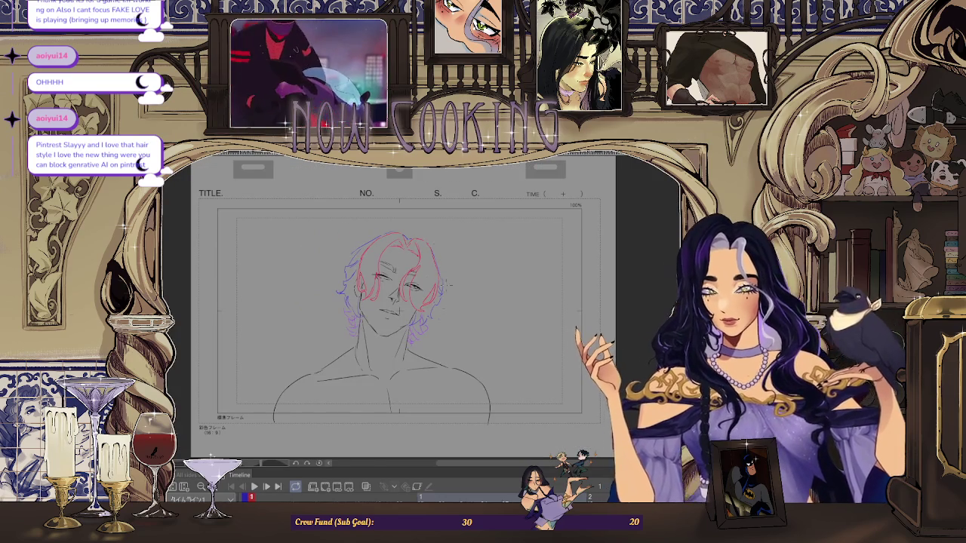
key("ctrl+plus")
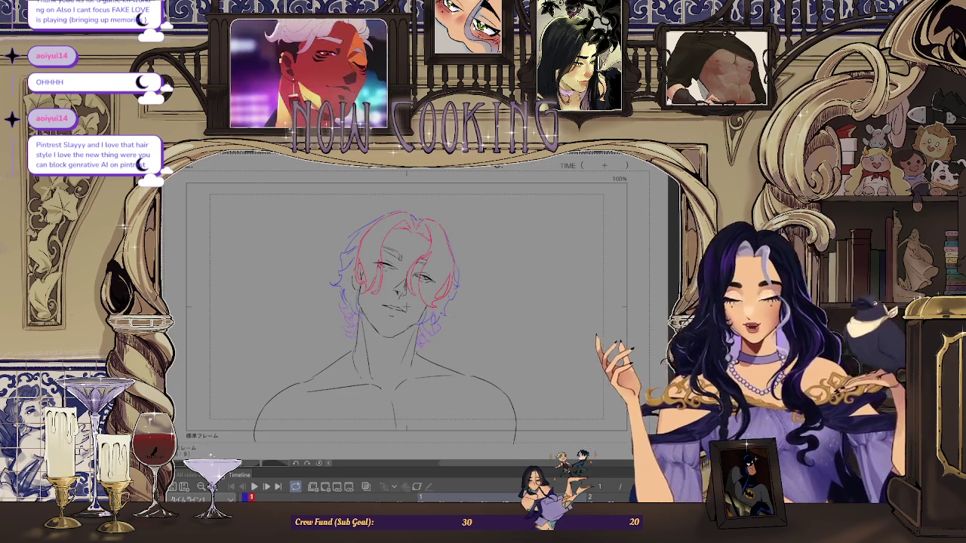
key("ctrl+plus")
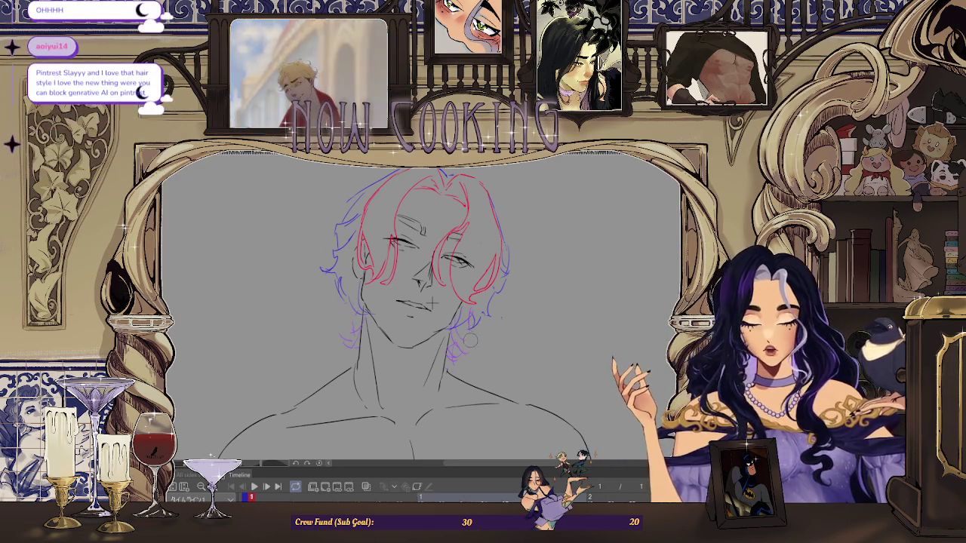
key("ctrl+minus")
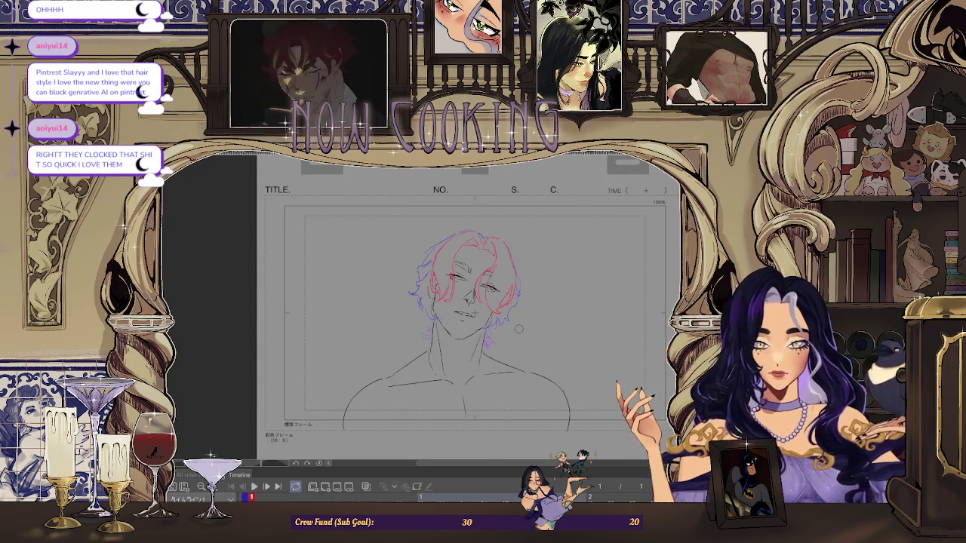
key("ctrl+plus")
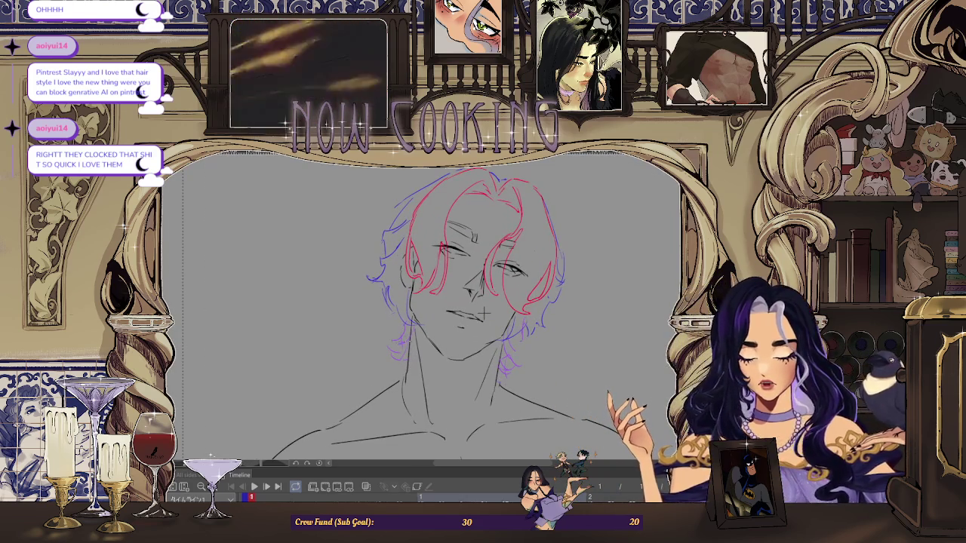
key("ctrl+minus")
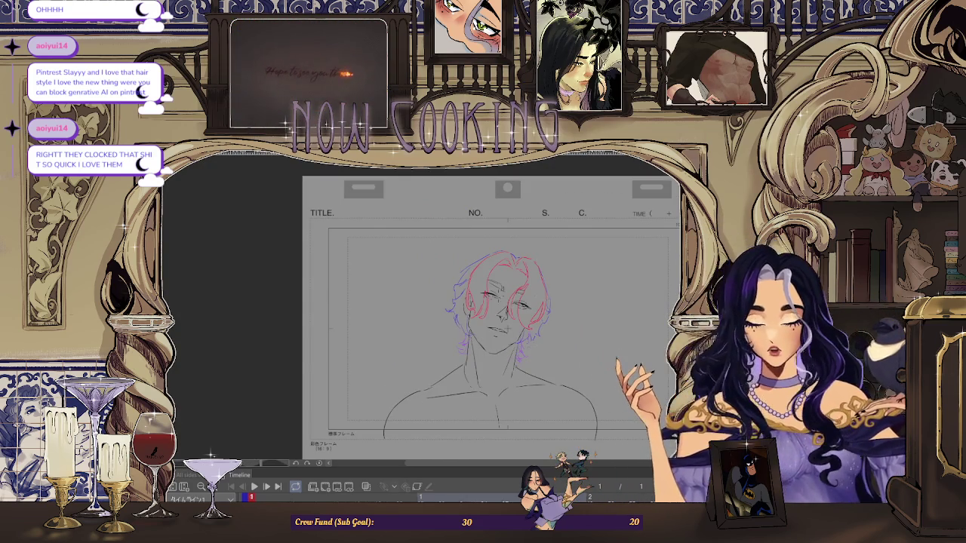
key("ctrl+plus")
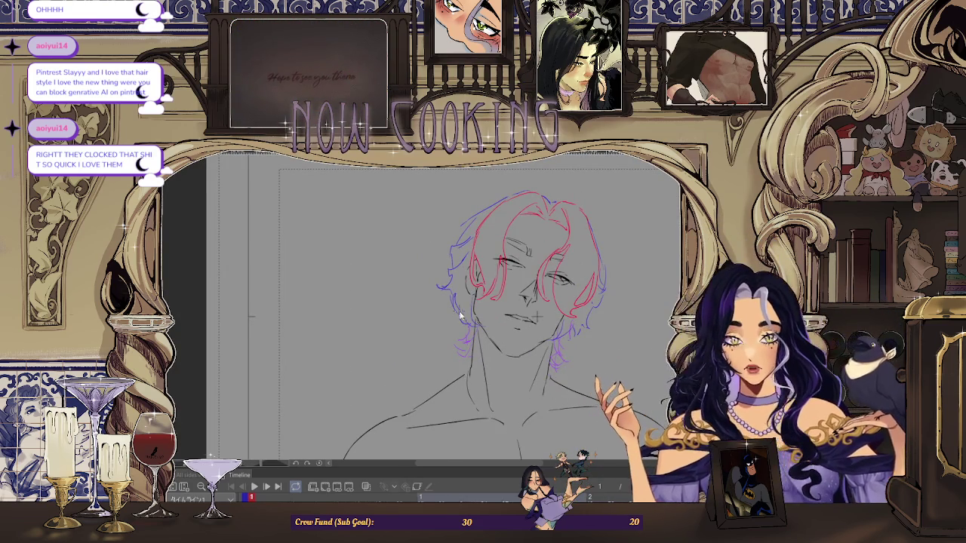
key("ctrl+minus")
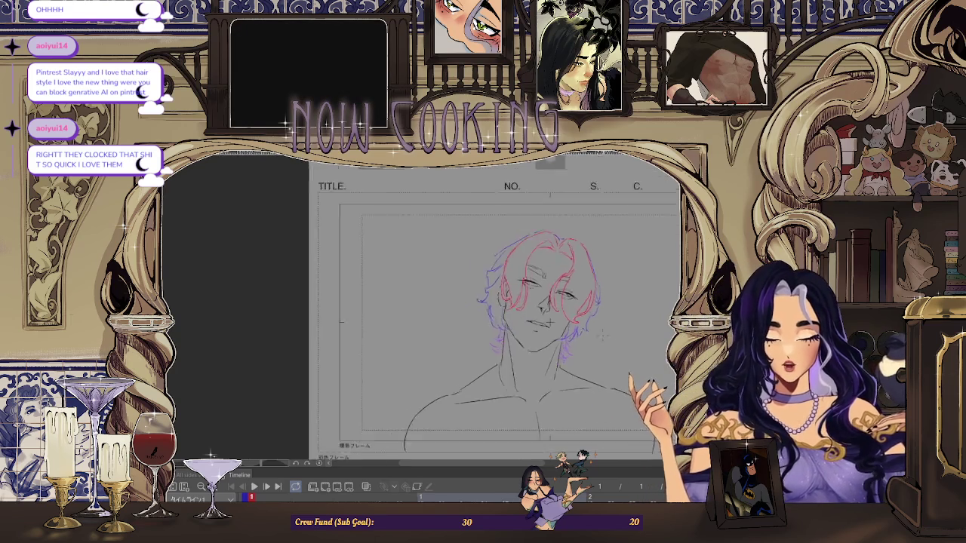
key("h")
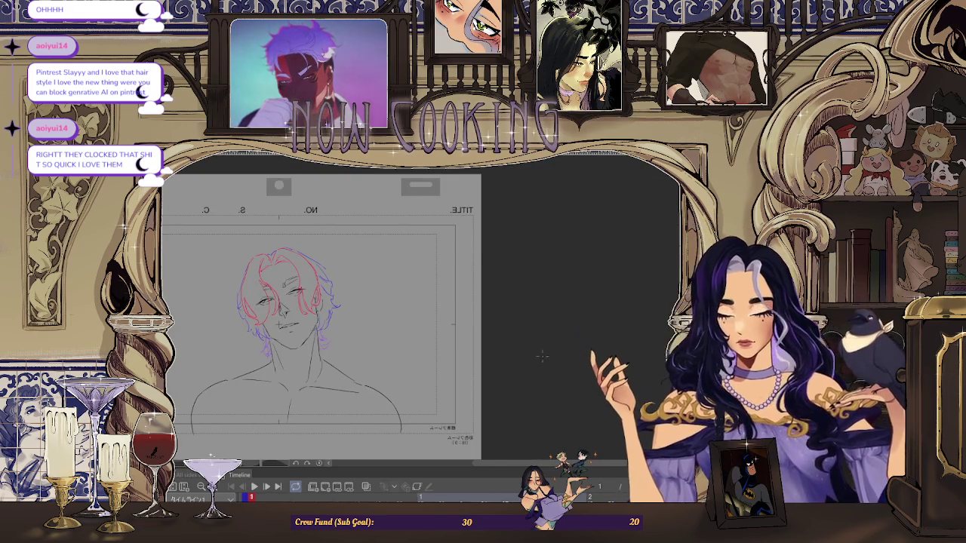
key("ctrl+plus")
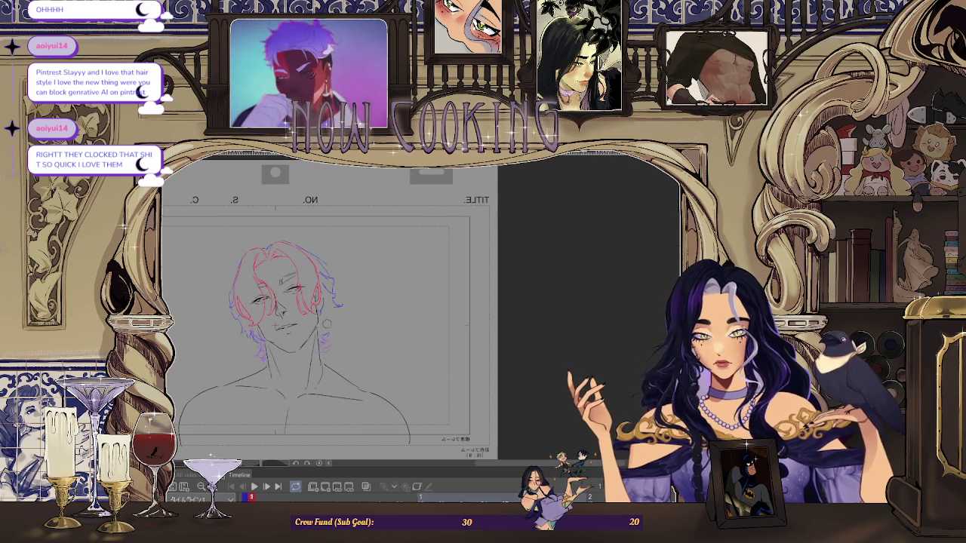
key("ctrl+minus")
key("ctrl+plus")
key("ctrl+plus")
key("ctrl+plus")
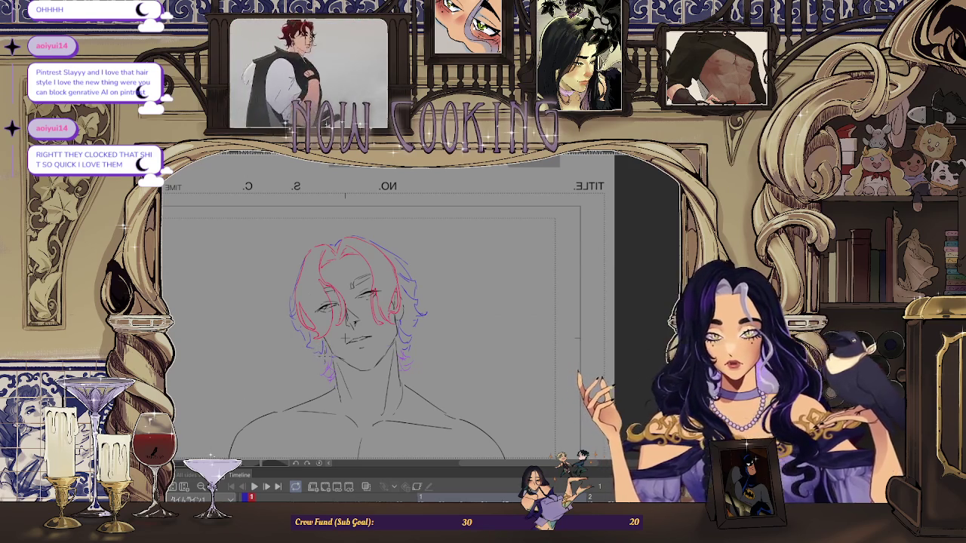
key("ctrl+minus")
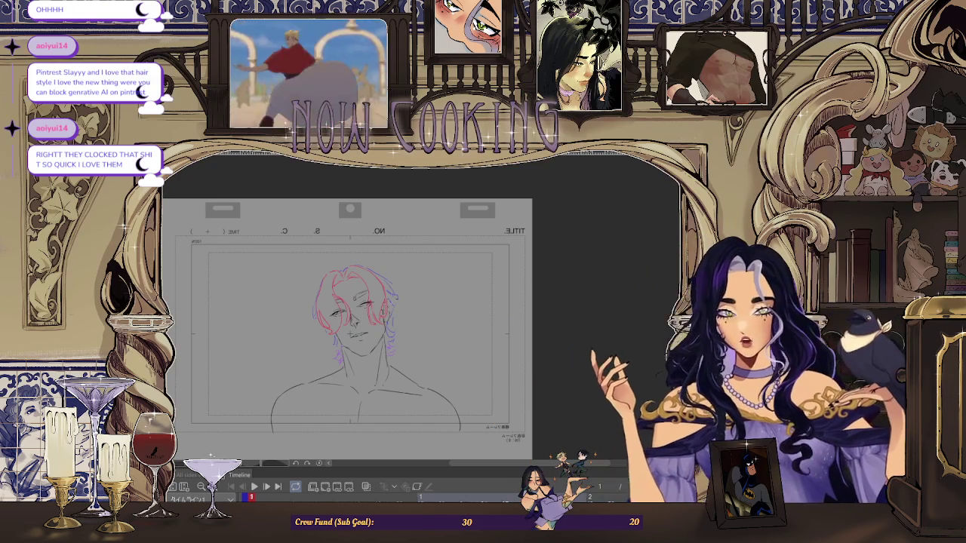
key("ctrl+plus")
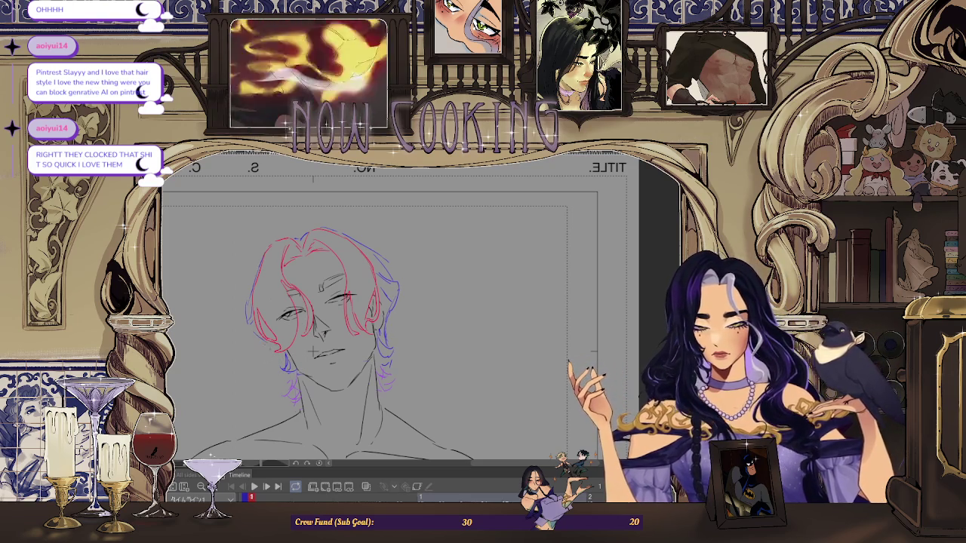
key("ctrl+0")
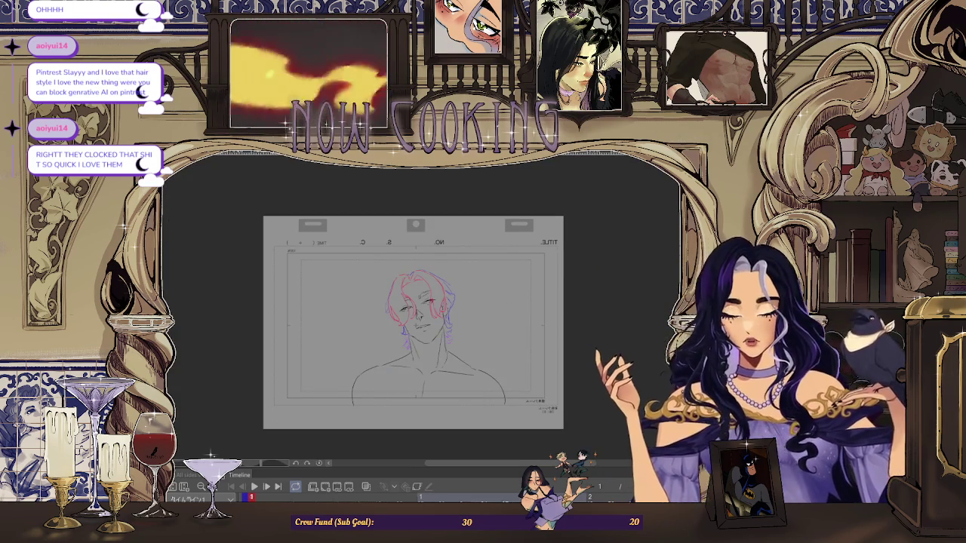
scroll(453, 313, "up", 3)
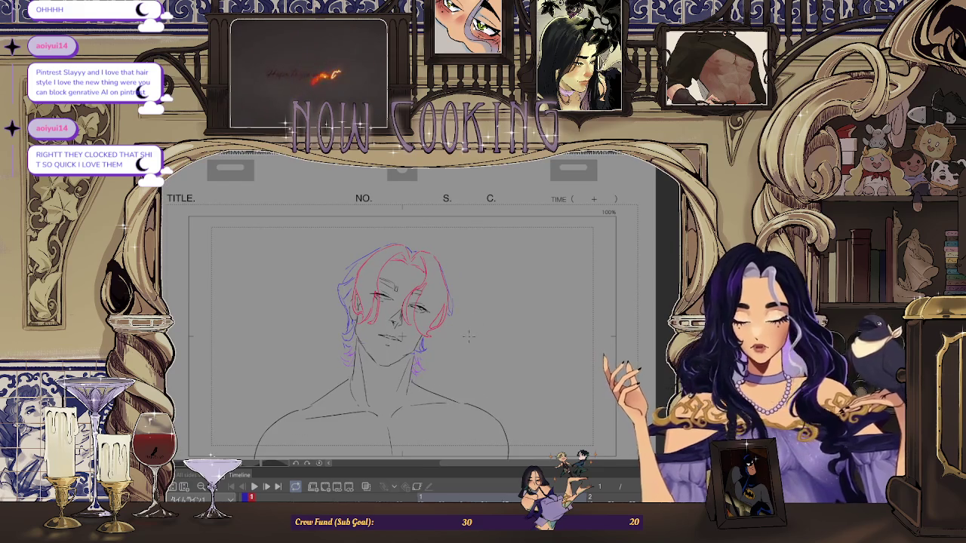
scroll(447, 310, "up", 2)
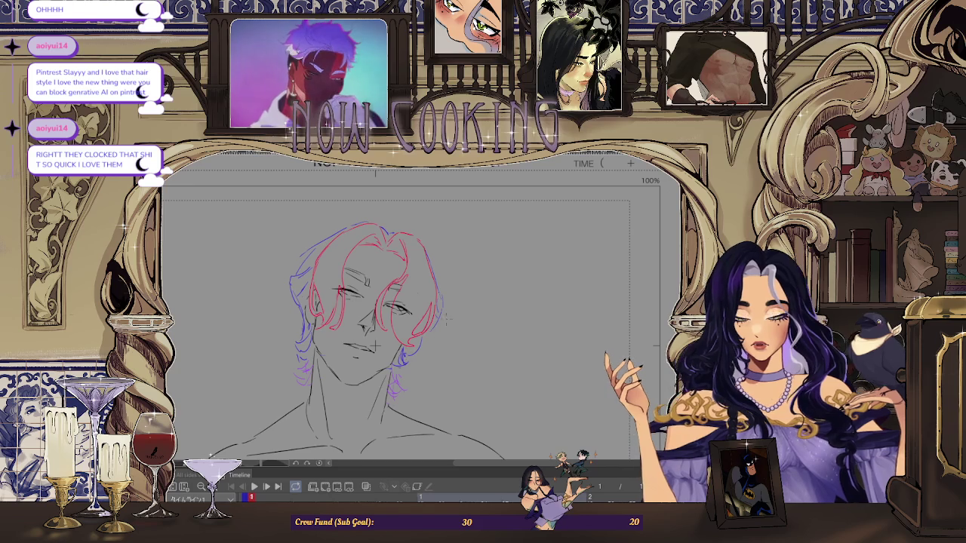
scroll(452, 338, "down", 1)
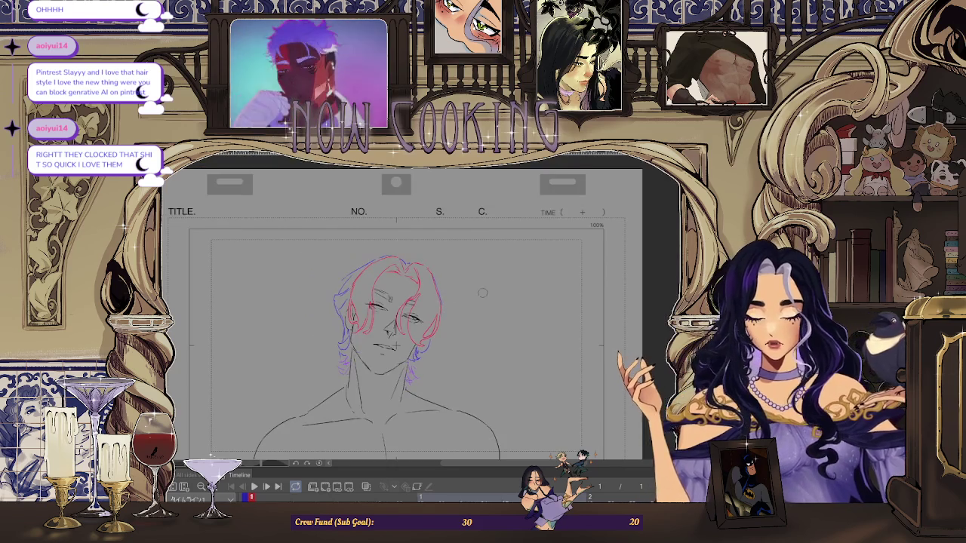
scroll(495, 258, "down", 1)
key("h")
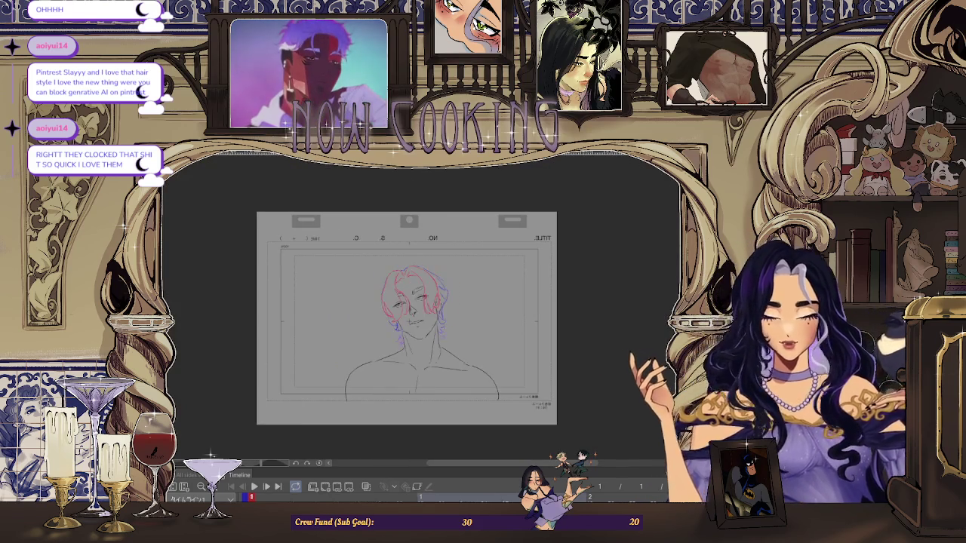
scroll(445, 289, "up", 2)
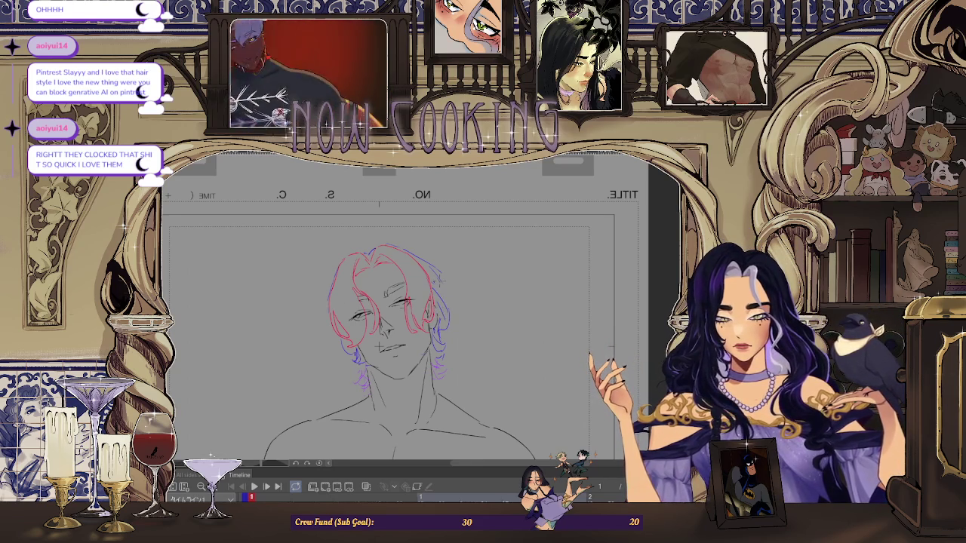
scroll(377, 345, "down", 1)
scroll(498, 347, "down", 1)
scroll(559, 289, "down", 1)
key("h")
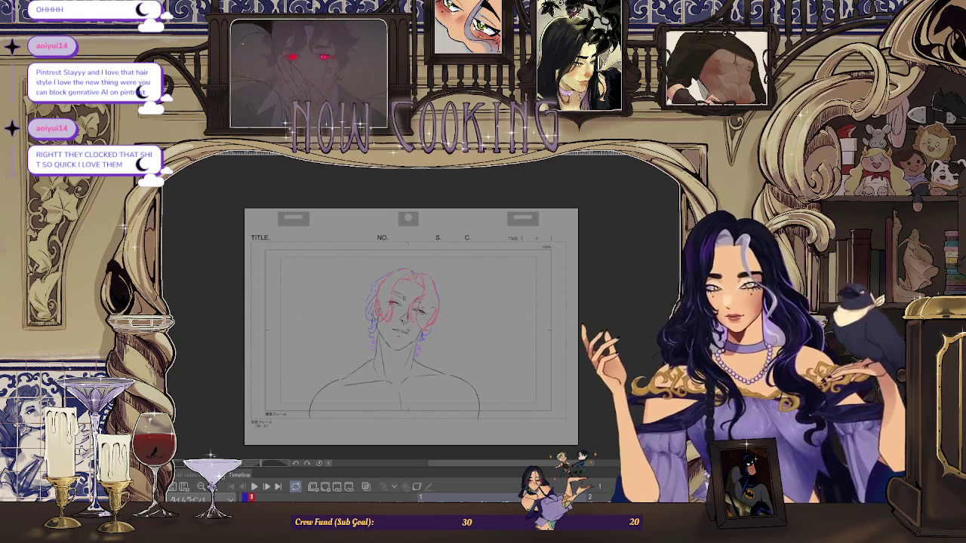
scroll(375, 275, "up", 5)
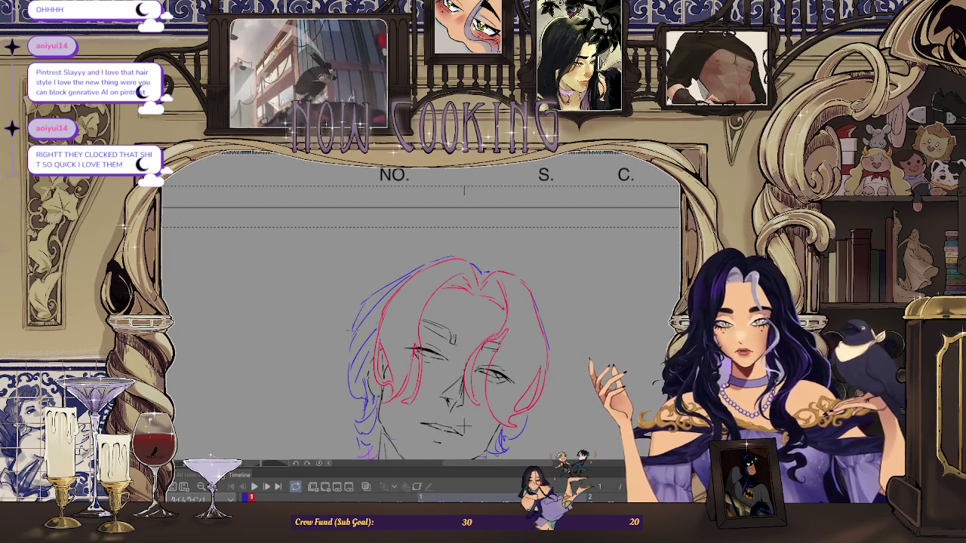
scroll(464, 425, "down", 3)
scroll(450, 390, "up", 2)
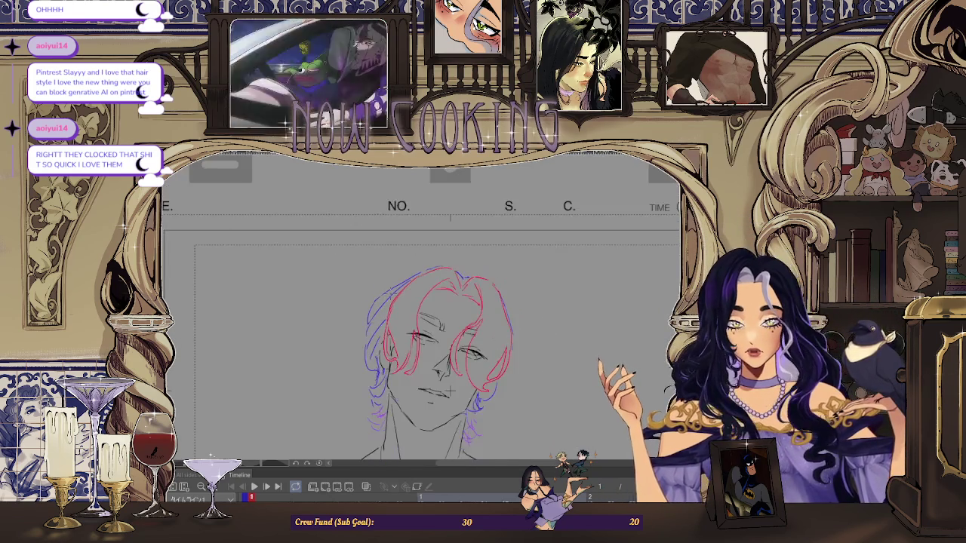
scroll(514, 332, "up", 1)
scroll(514, 332, "up", 1)
scroll(514, 332, "up", 3)
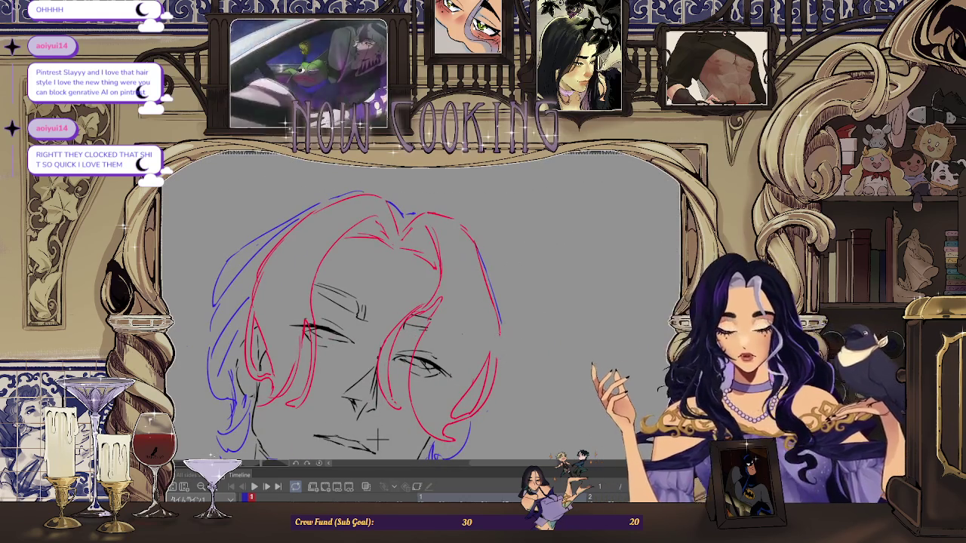
scroll(377, 436, "down", 3)
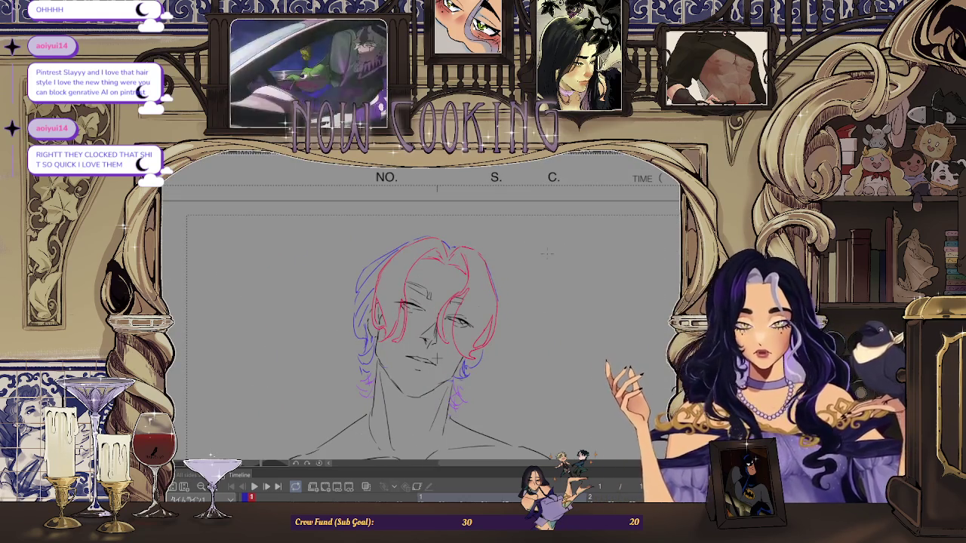
scroll(480, 388, "up", 2)
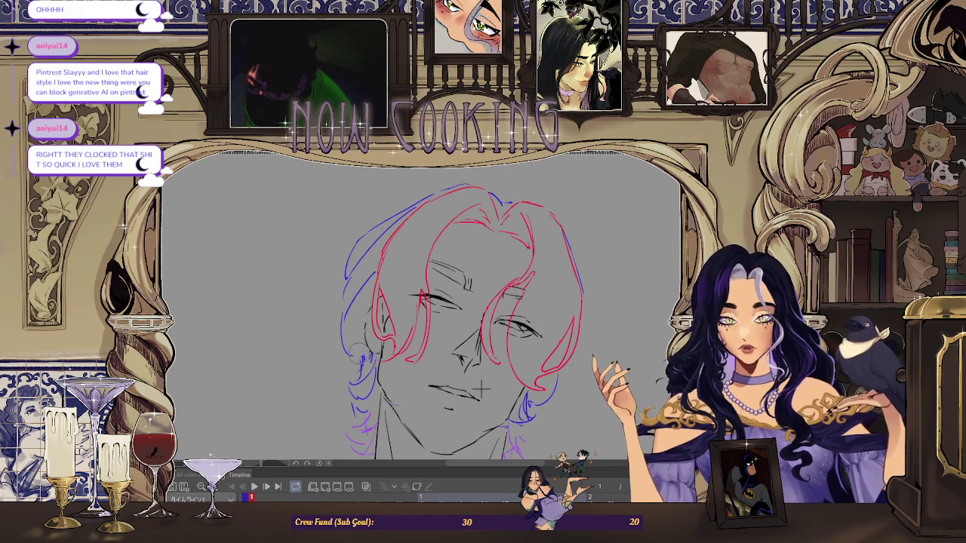
left_click_drag(481, 388, 492, 378)
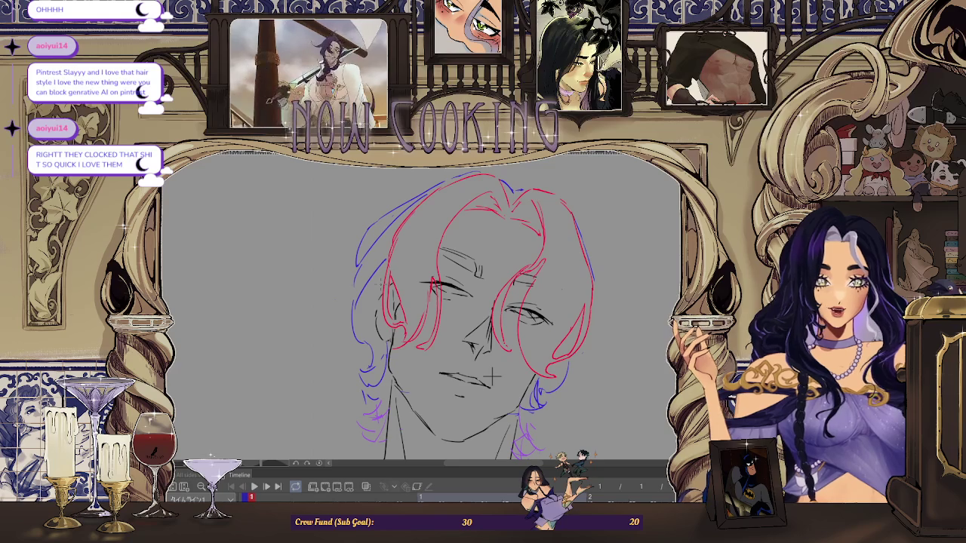
key("ctrl+plus")
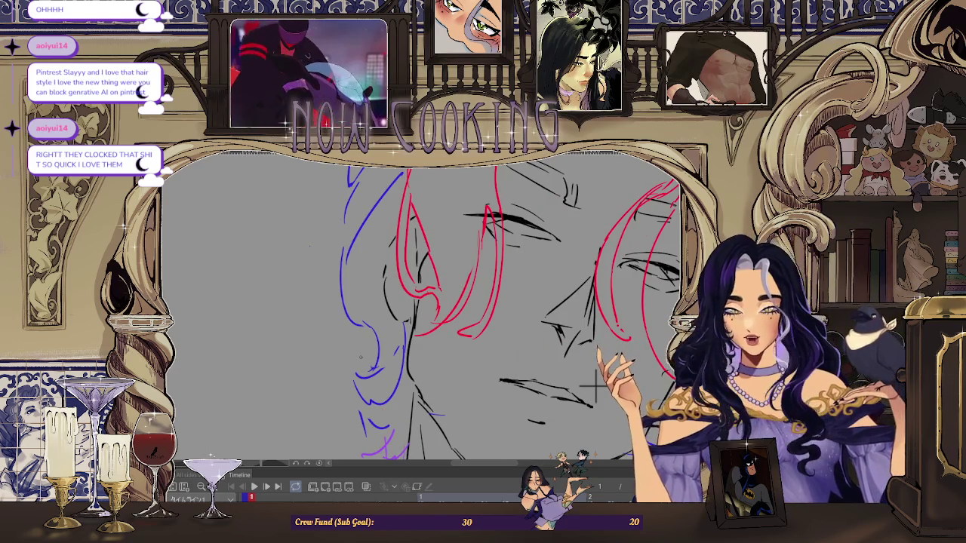
key("ctrl+minus")
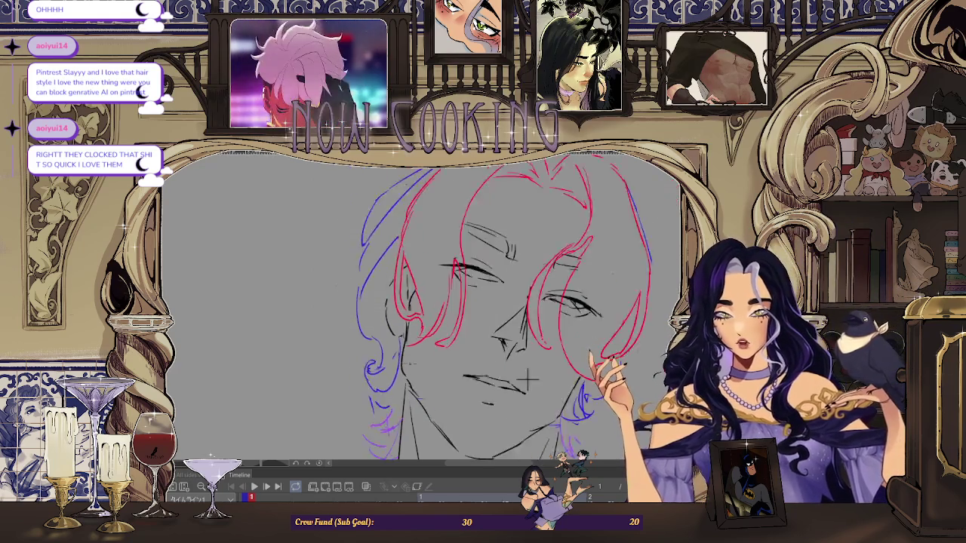
key("ctrl+plus")
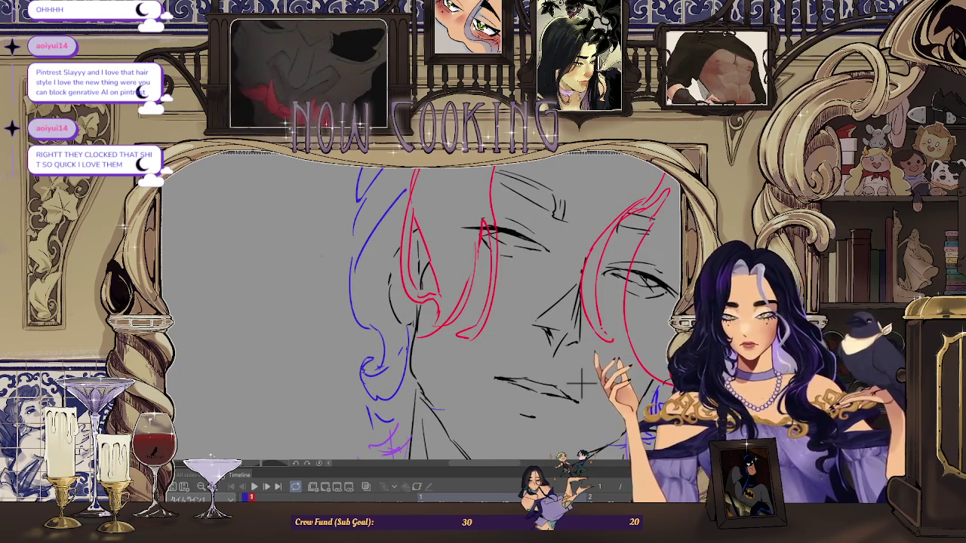
key("ctrl+minus")
key("ctrl+plus")
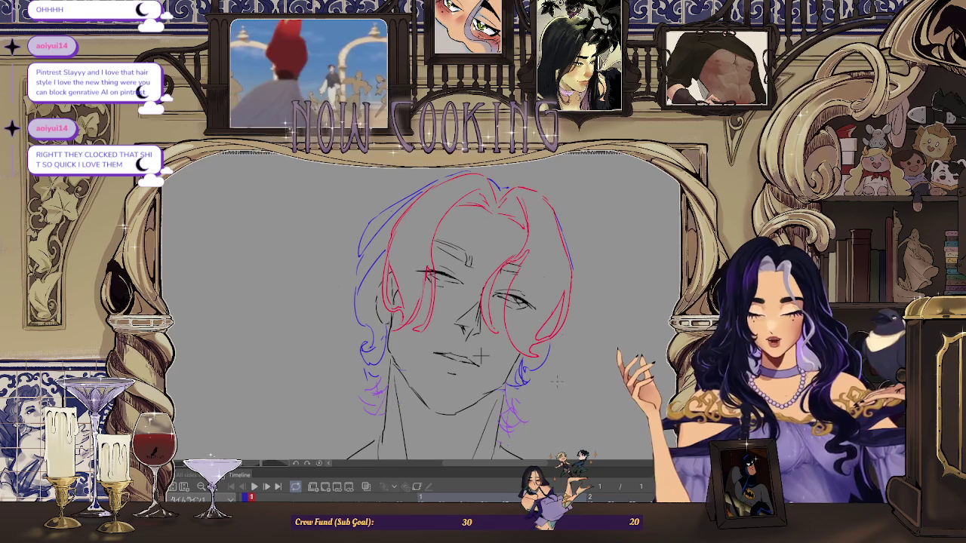
key("ctrl+plus")
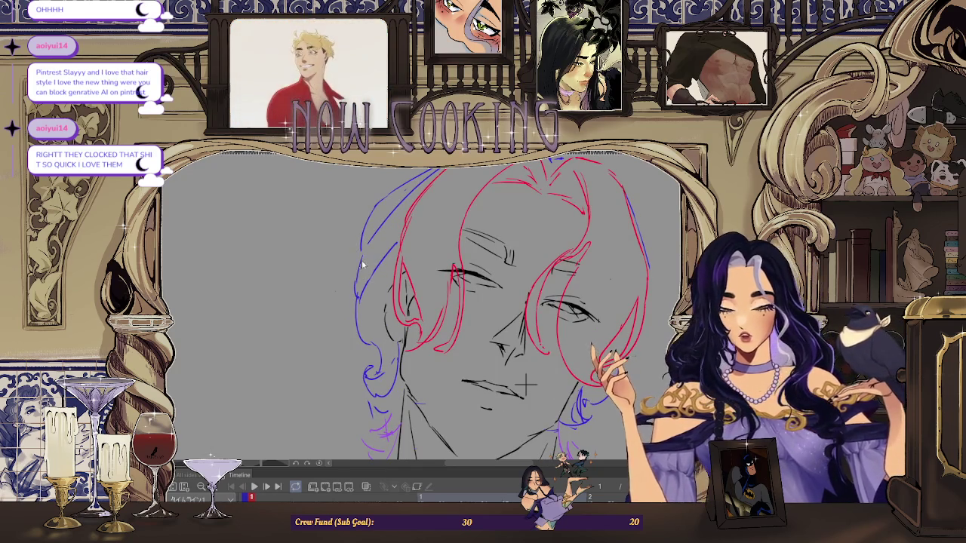
key("ctrl+minus")
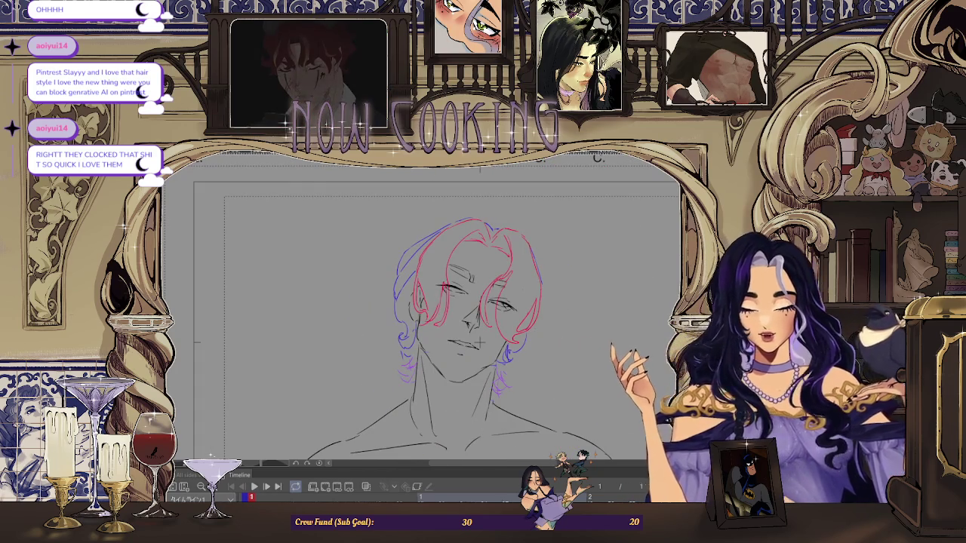
key("h")
key("ctrl+plus")
key("ctrl+minus")
scroll(462, 294, "up", 2)
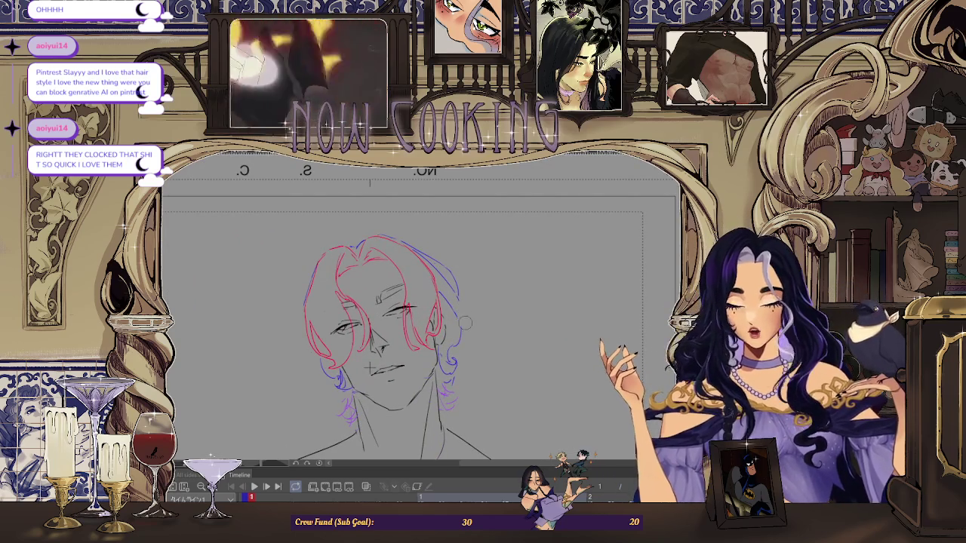
scroll(502, 326, "down", 1)
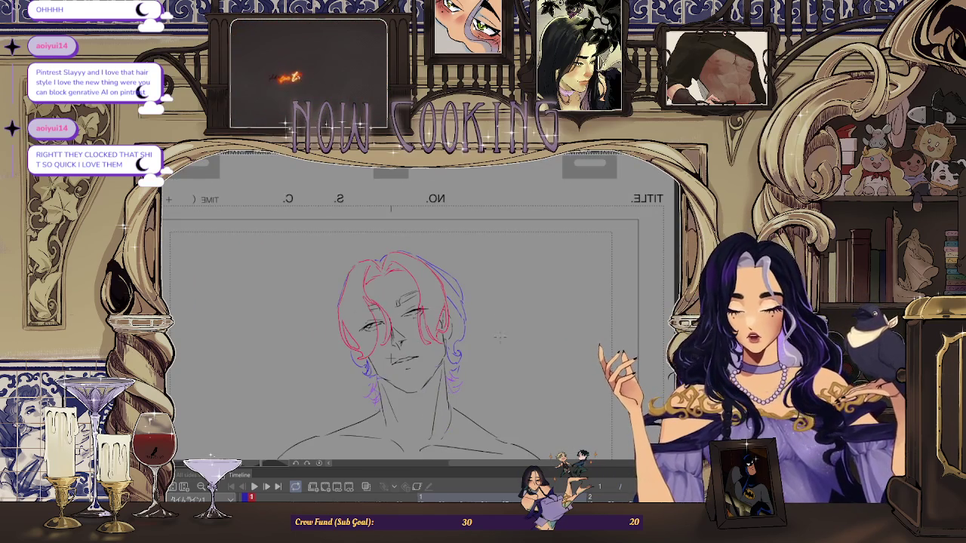
scroll(408, 347, "up", 1)
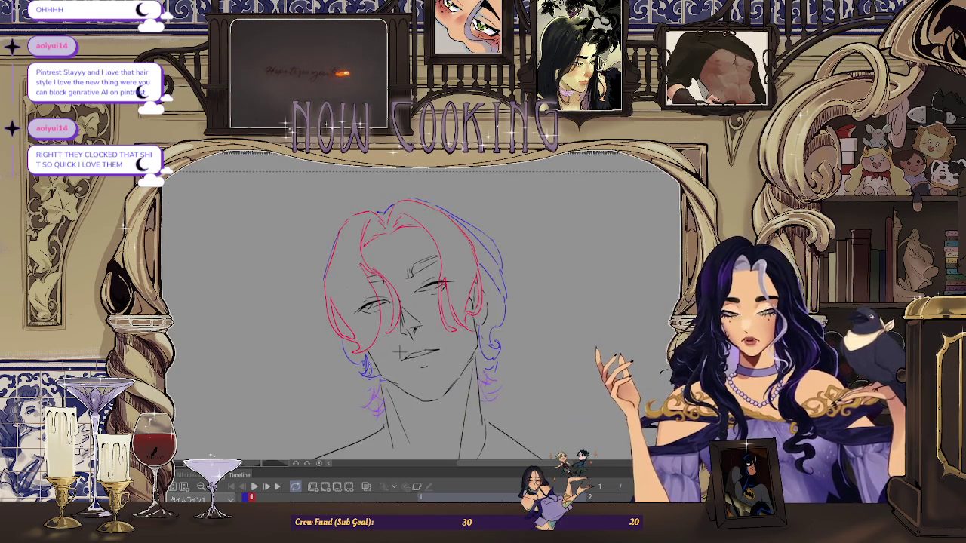
scroll(408, 347, "up", 1)
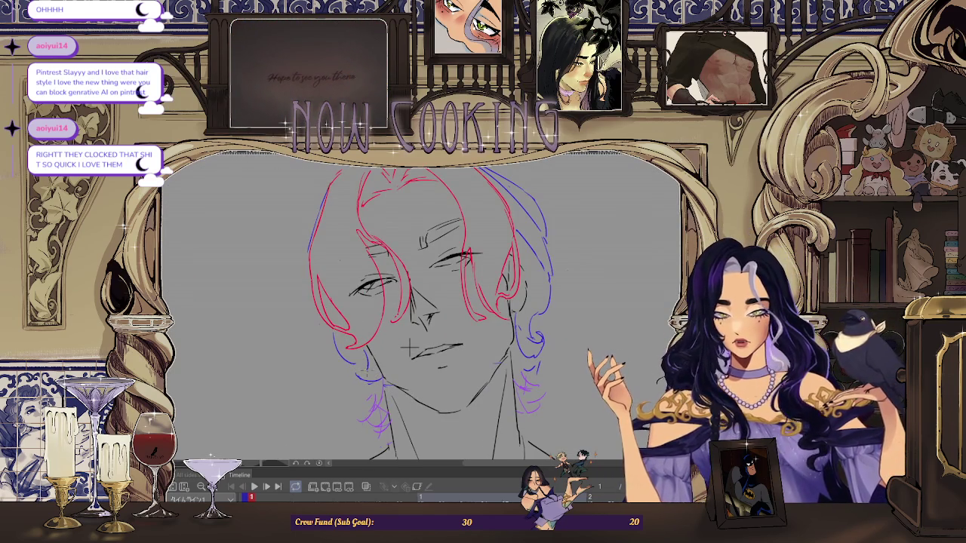
scroll(408, 347, "down", 1)
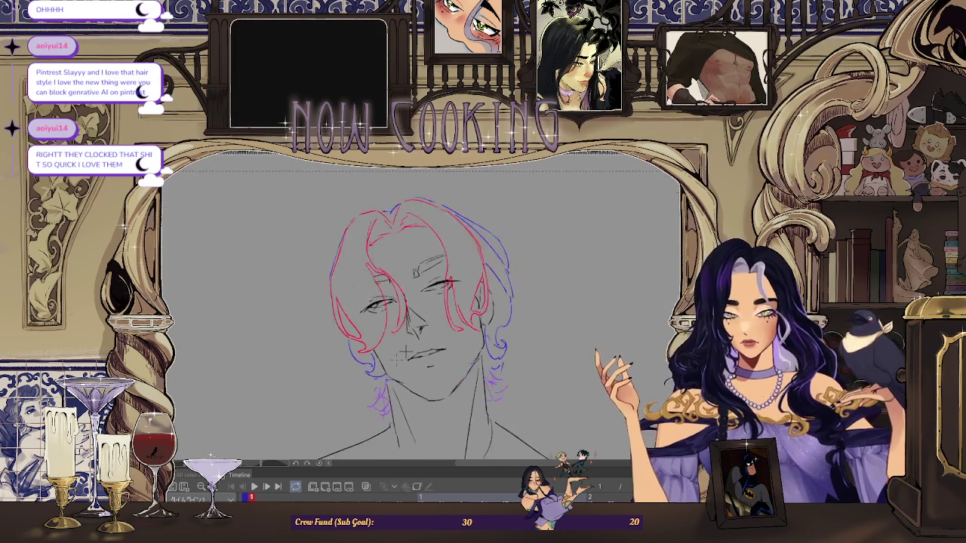
scroll(409, 346, "down", 1)
scroll(577, 311, "down", 1)
scroll(578, 311, "down", 1)
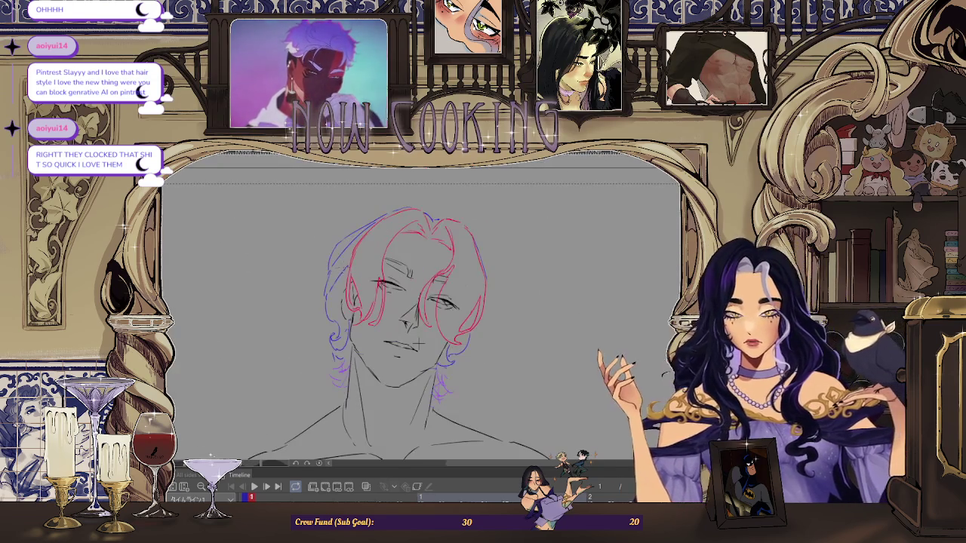
scroll(422, 317, "up", 2)
Erase a short section of the outer blue hair line, then refit and zoom in.
left_click_drag(326, 277, 317, 301)
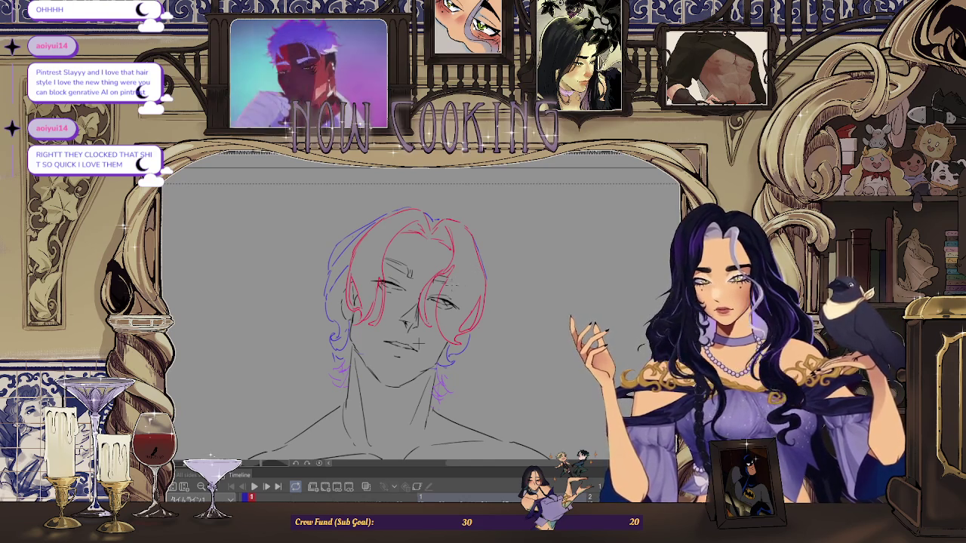
key("ctrl+0")
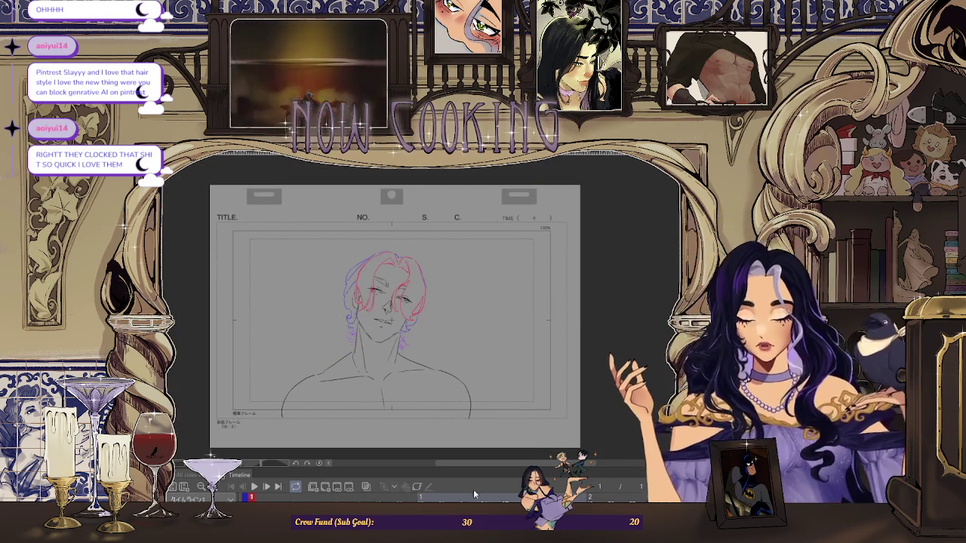
scroll(393, 317, "up", 2)
scroll(393, 316, "up", 2)
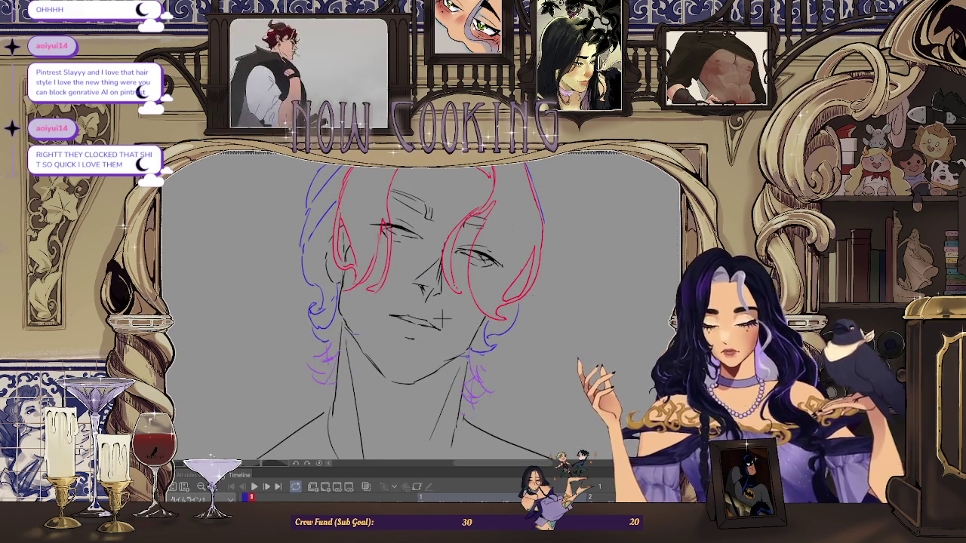
scroll(441, 320, "up", 2)
Draw purple curled strands at the hair ends beside the neck.
left_click_drag(336, 340, 302, 362)
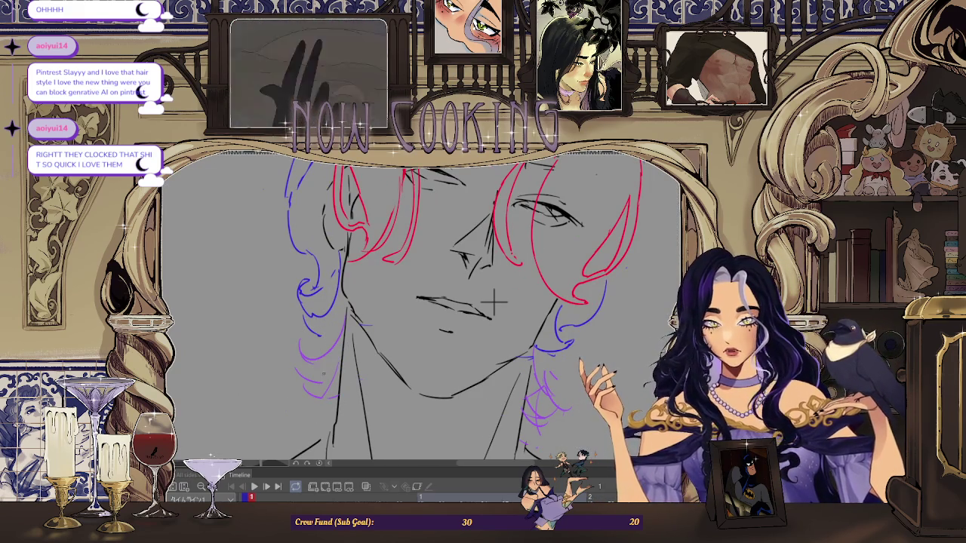
scroll(477, 299, "down", 1)
scroll(477, 299, "down", 2)
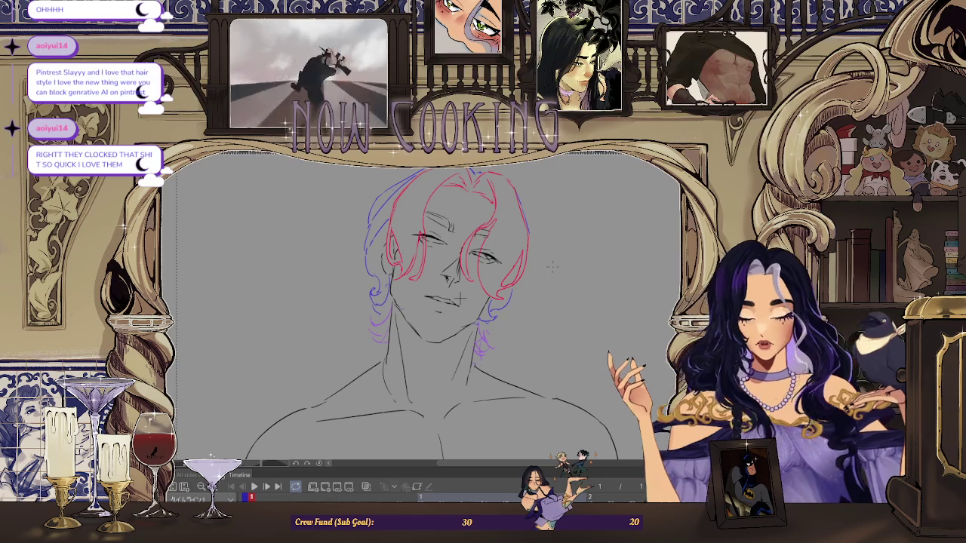
scroll(457, 300, "up", 2)
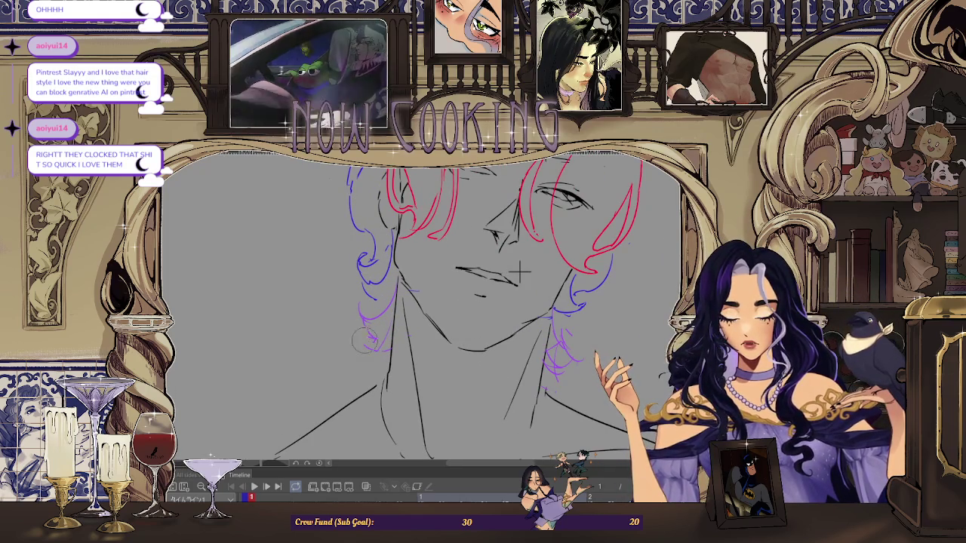
scroll(584, 319, "down", 2)
scroll(584, 319, "up", 2)
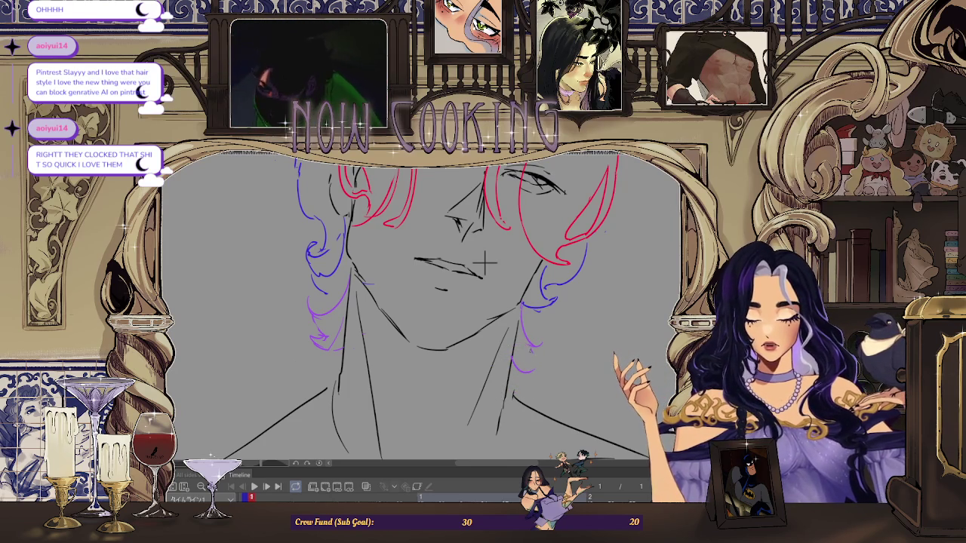
Undo the small purple loop stroke, then zoom out and pan to re-centre the face.
scroll(483, 260, "up", 3)
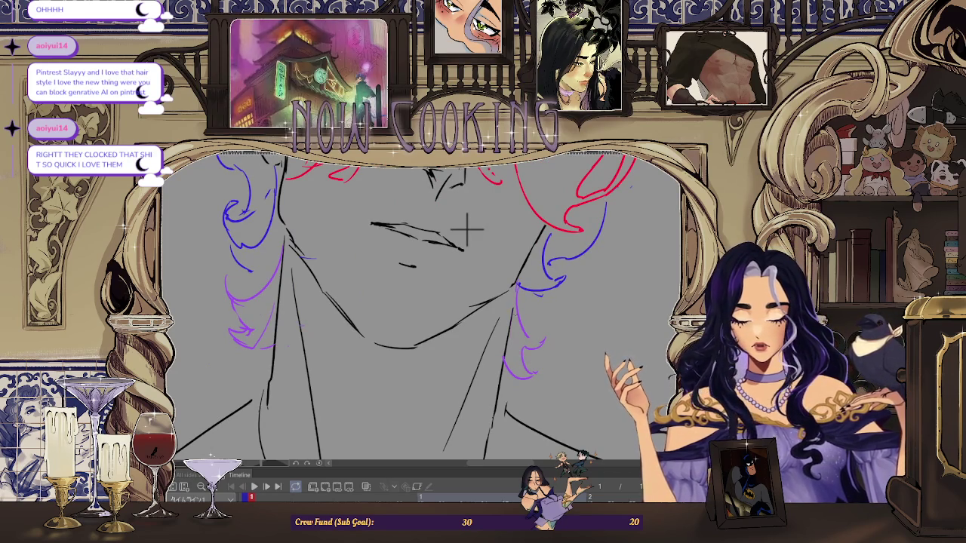
key("ctrl+z")
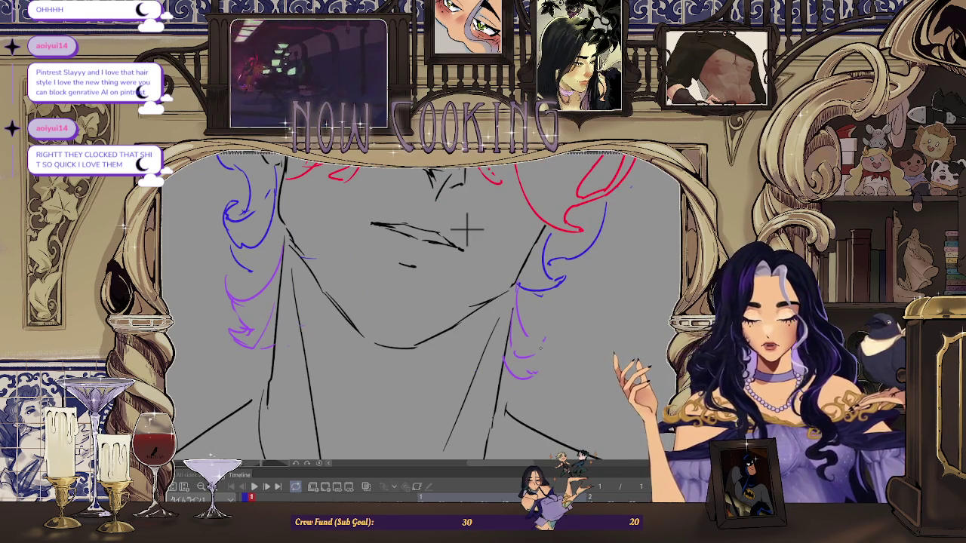
scroll(468, 228, "down", 3)
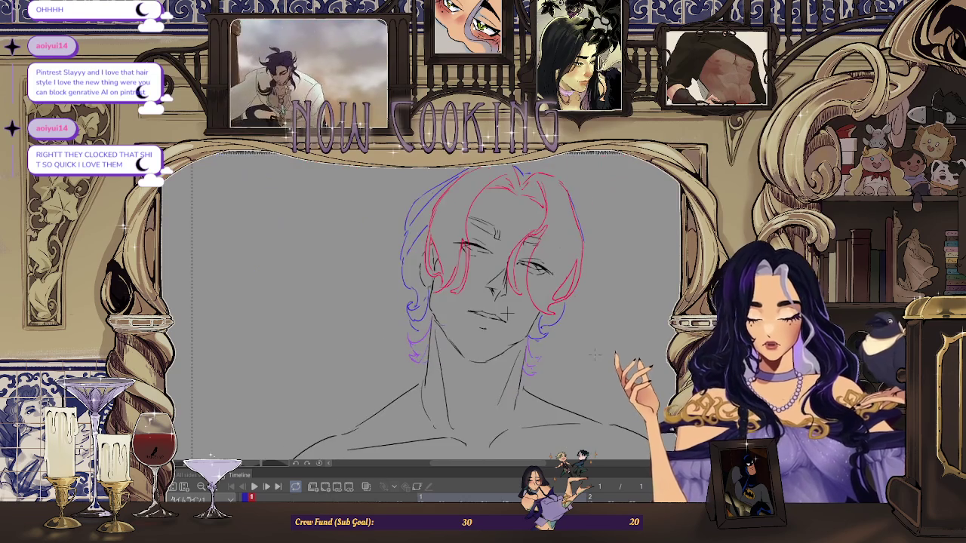
mouse_move(468, 228)
left_mouse_down()
mouse_move(498, 301)
mouse_move(484, 261)
left_mouse_up()
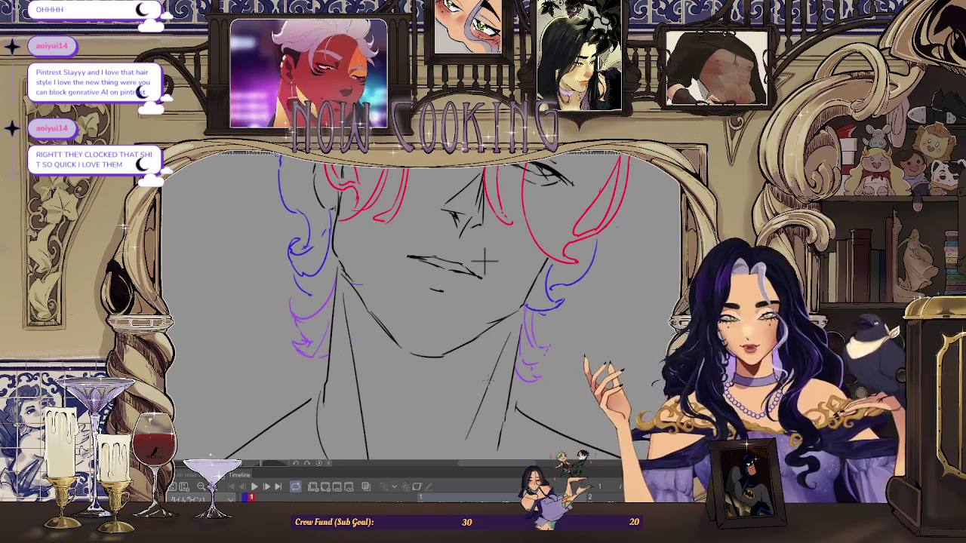
scroll(483, 260, "down", 2)
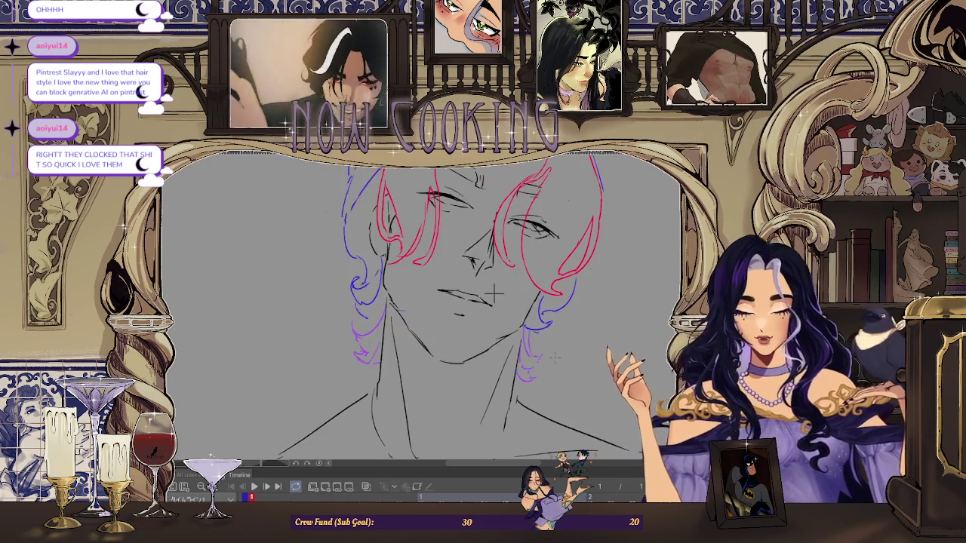
scroll(496, 308, "down", 1)
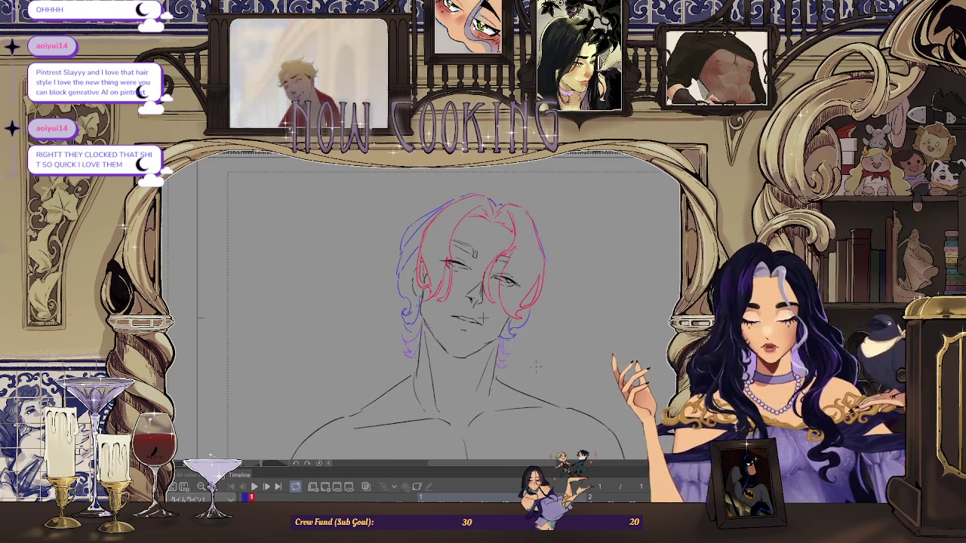
scroll(497, 307, "down", 1)
left_click_drag(483, 317, 355, 320)
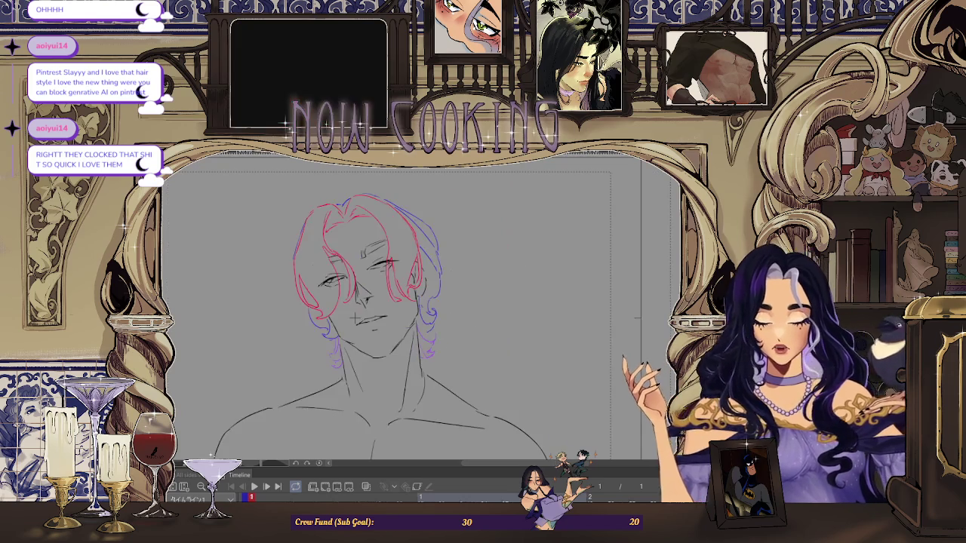